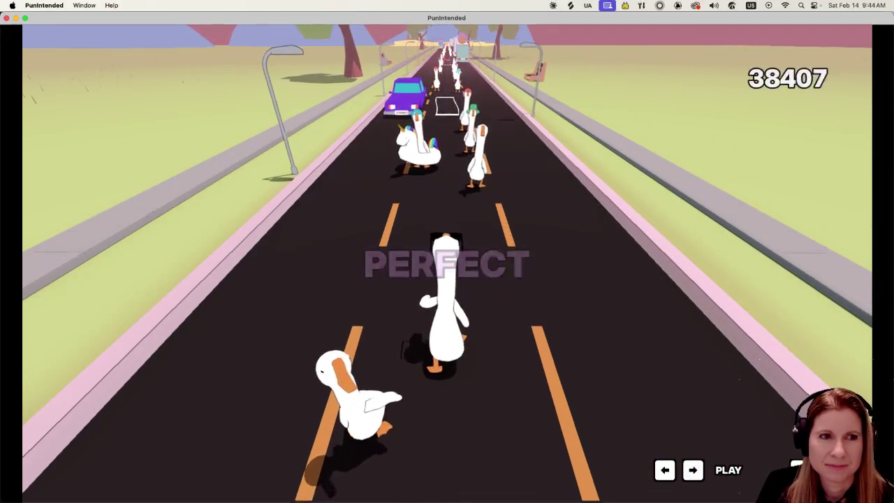
Hit each beat with Space as the geese pass, raising the score to 88003 with mostly PERFECT judgements.
key("space")
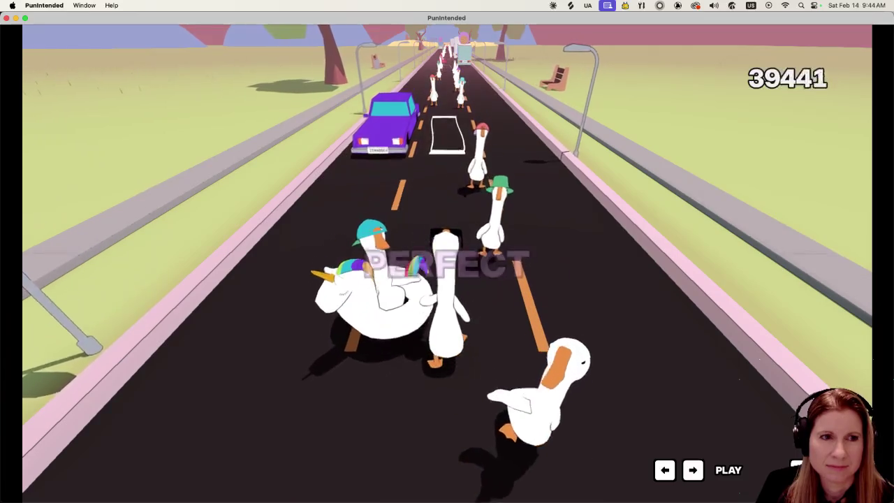
key("space")
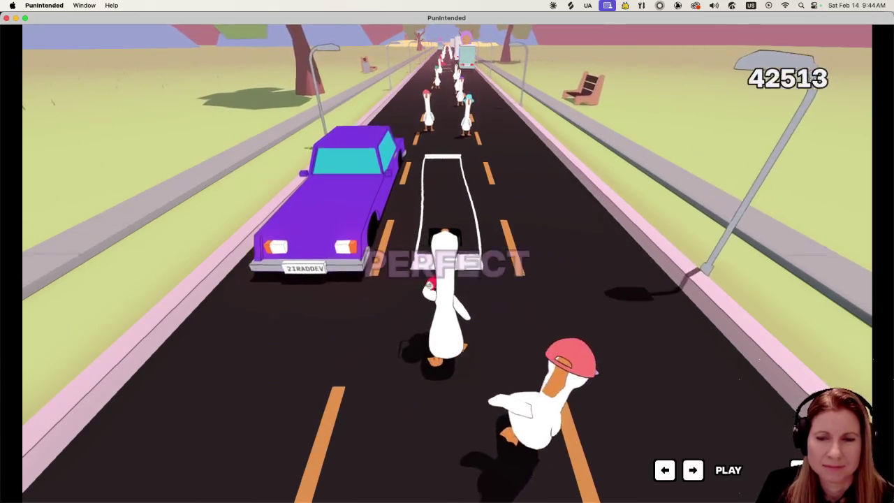
key("space")
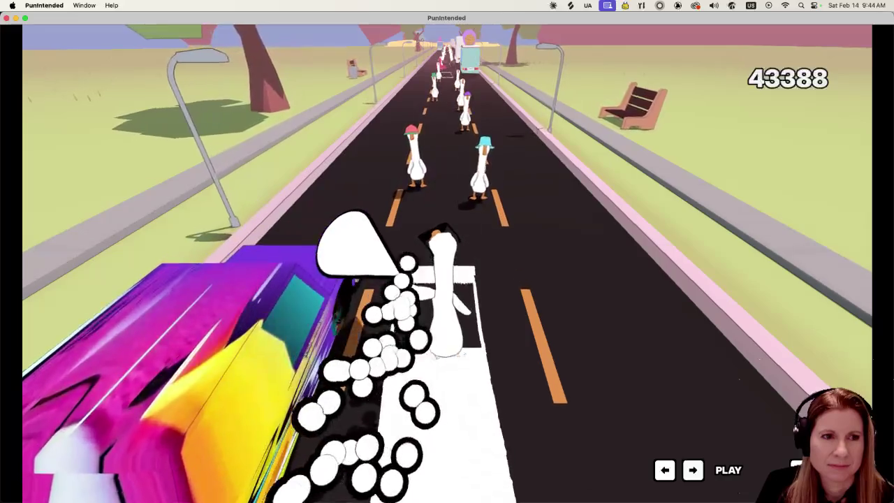
key("space")
key("space")
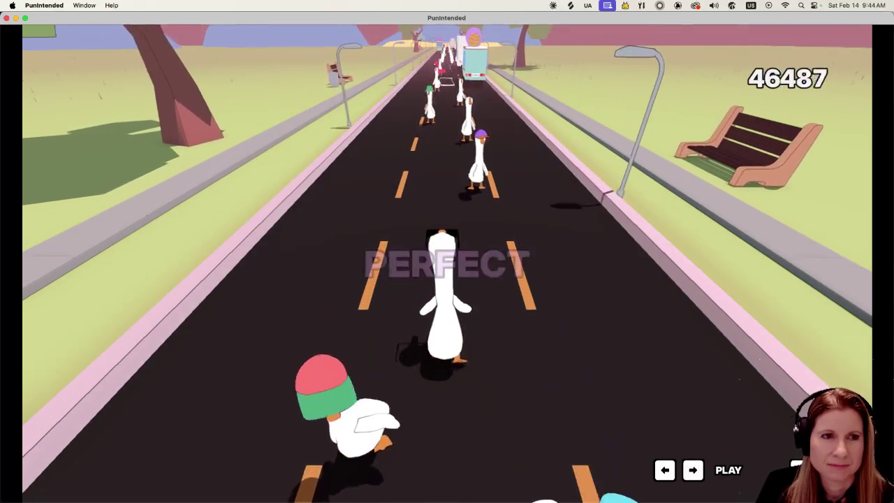
key("space")
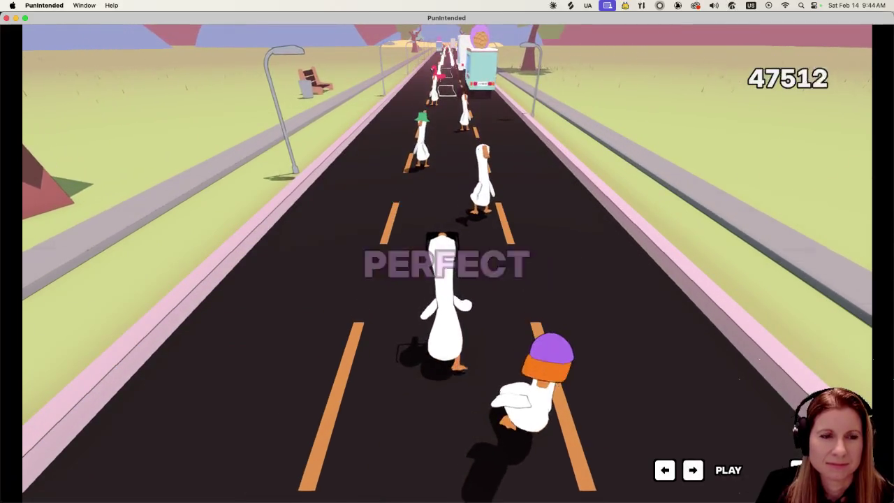
key("space")
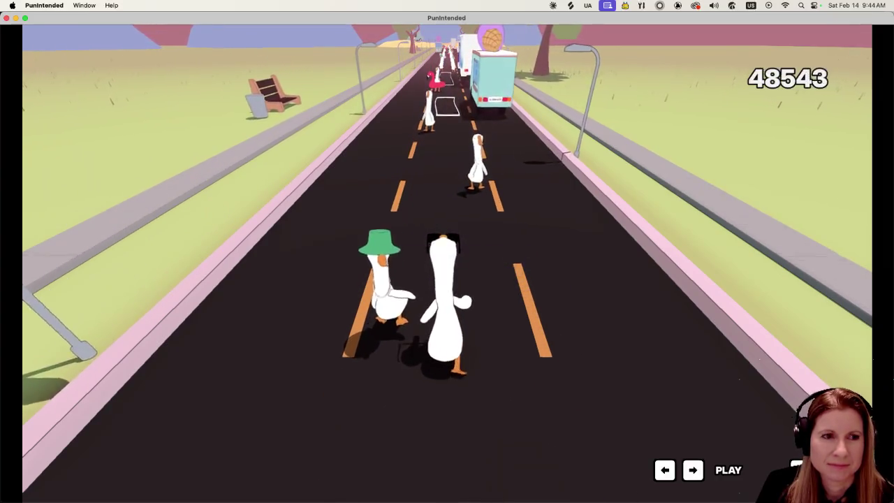
key("space")
key("space")
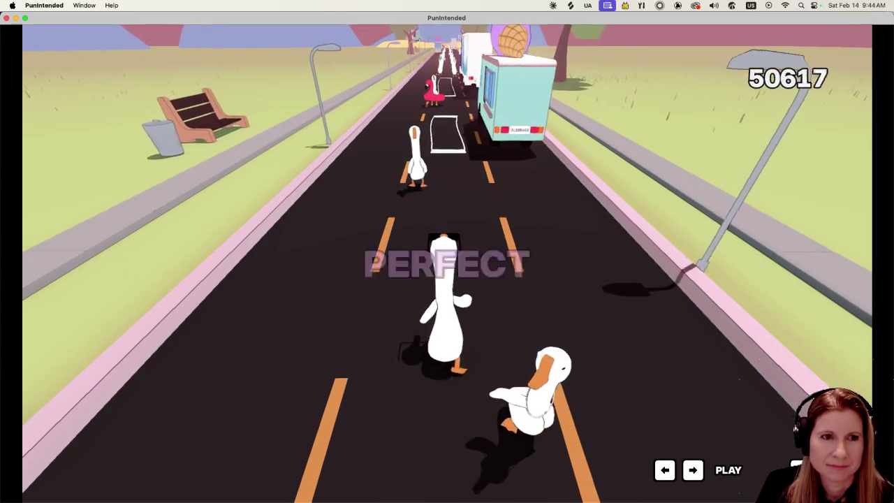
key("space")
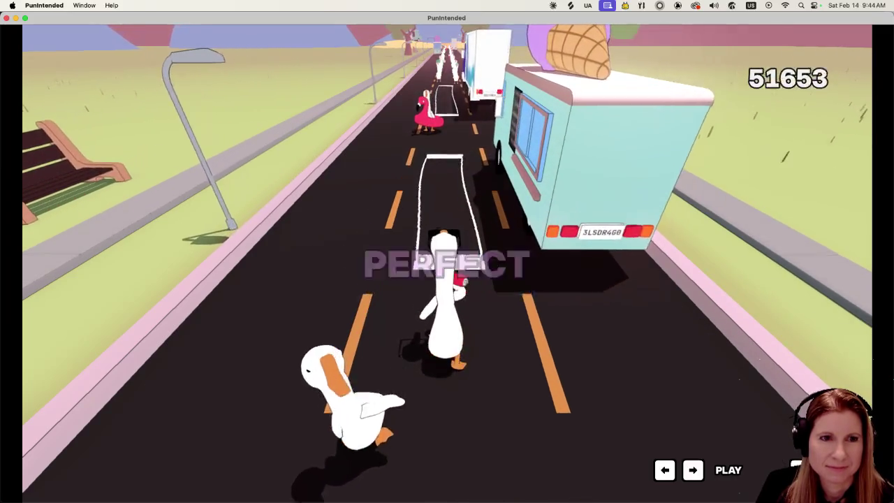
key("space")
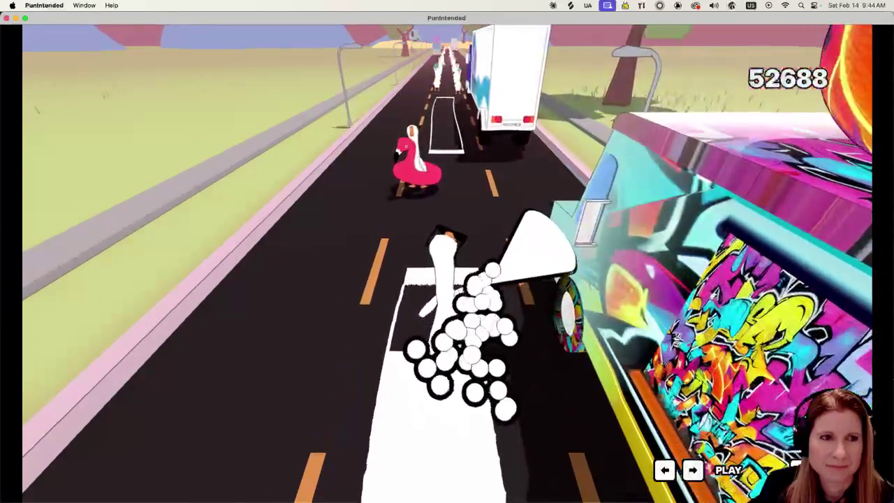
key("space")
key("space")
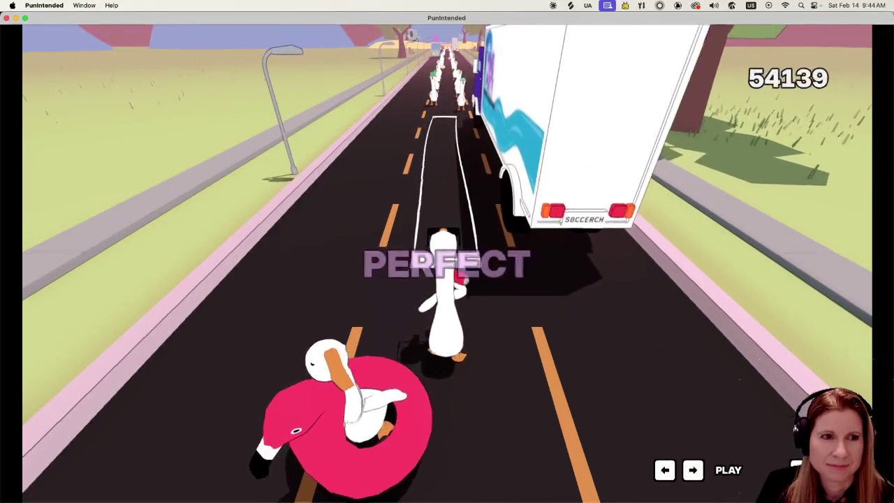
key("space")
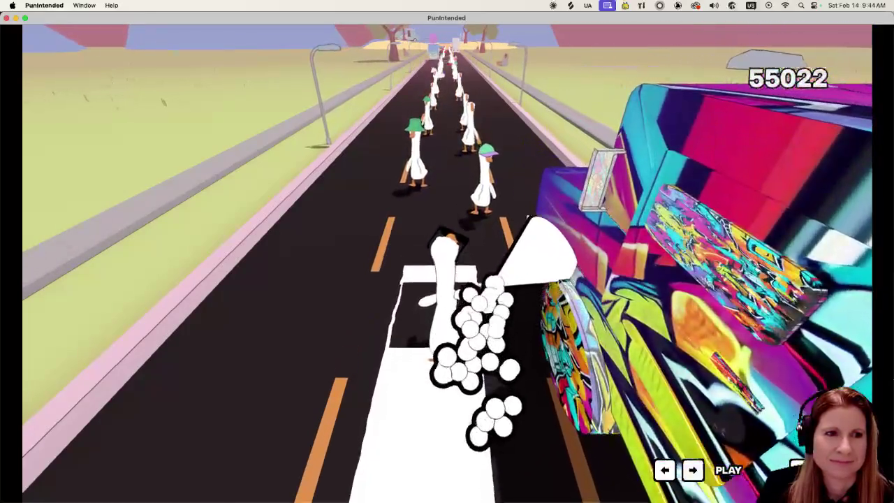
key("space")
key("space")
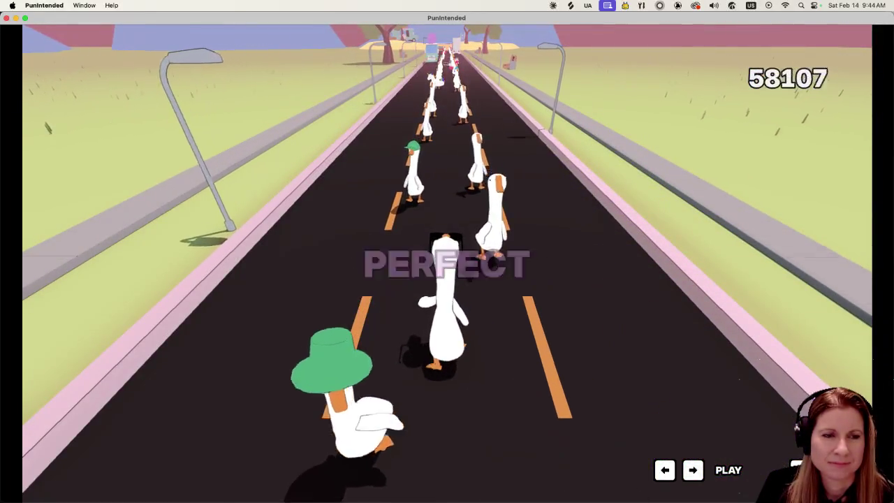
key("space")
key("space")
key("space")
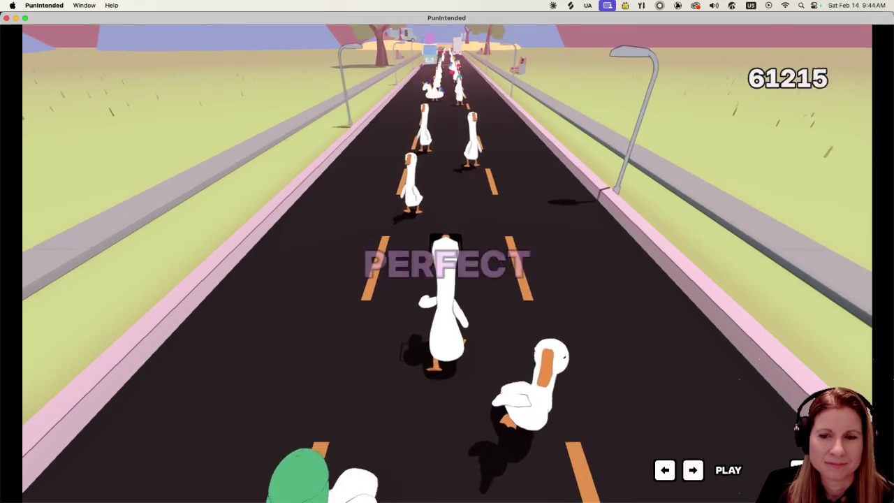
key("space")
key("space")
key("space")
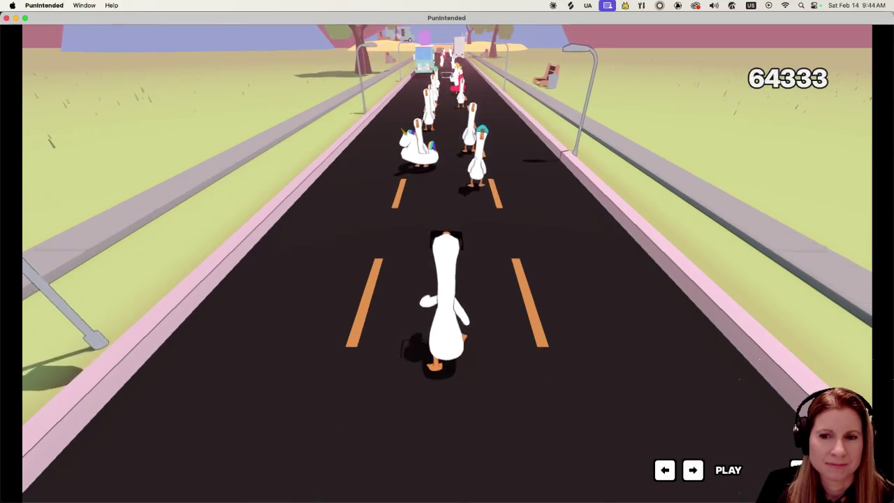
key("space")
key("space")
key("space")
key("space")
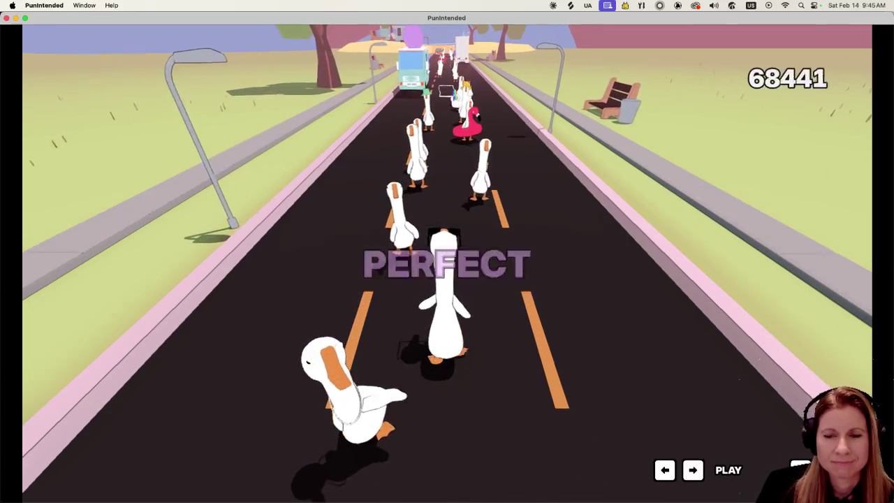
key("space")
key("space")
key("space")
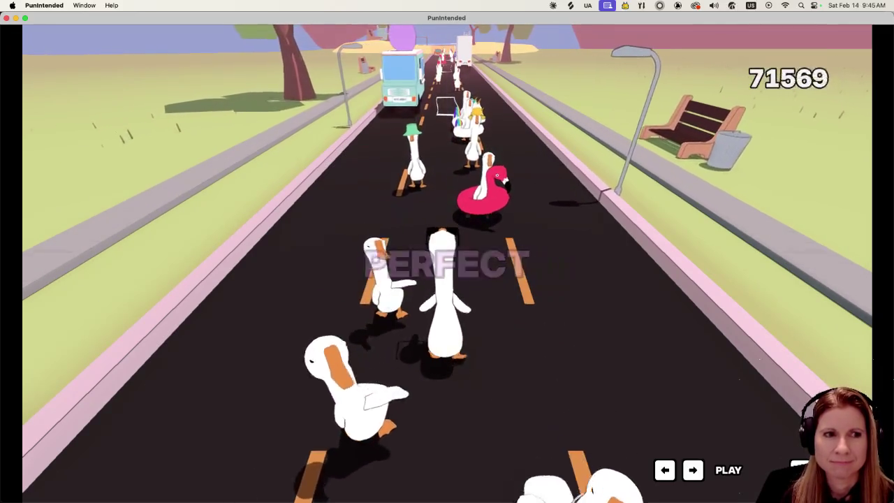
key("space")
key("space")
key("space")
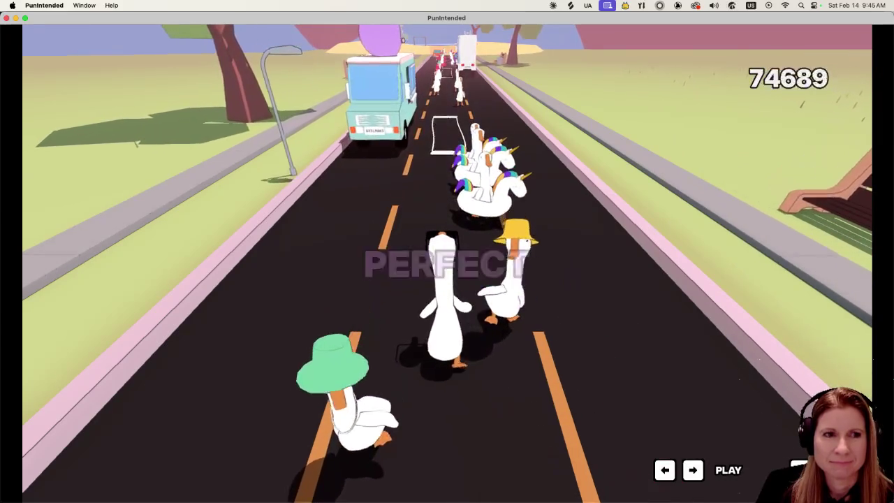
key("space")
key("space")
key("space")
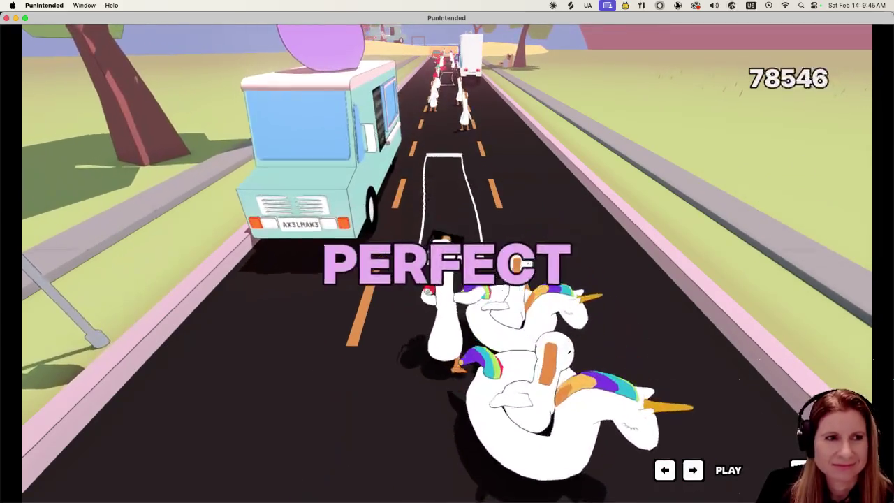
key("space")
key("space")
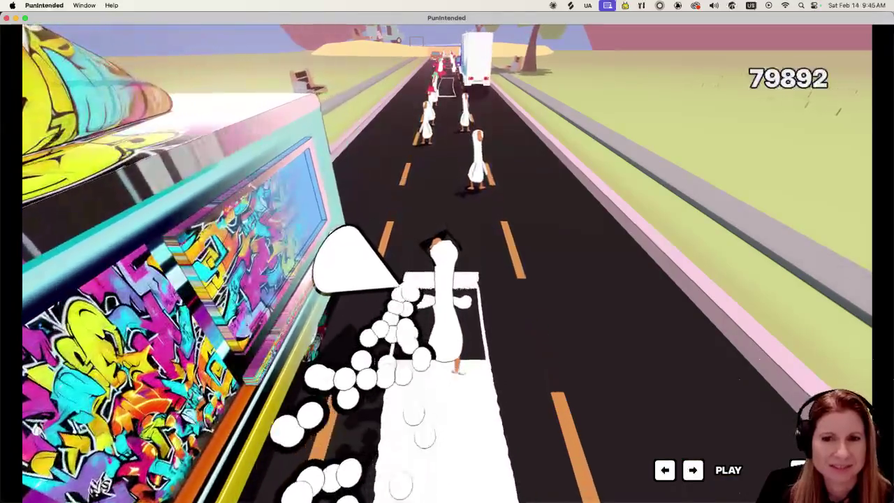
key("space")
key("space")
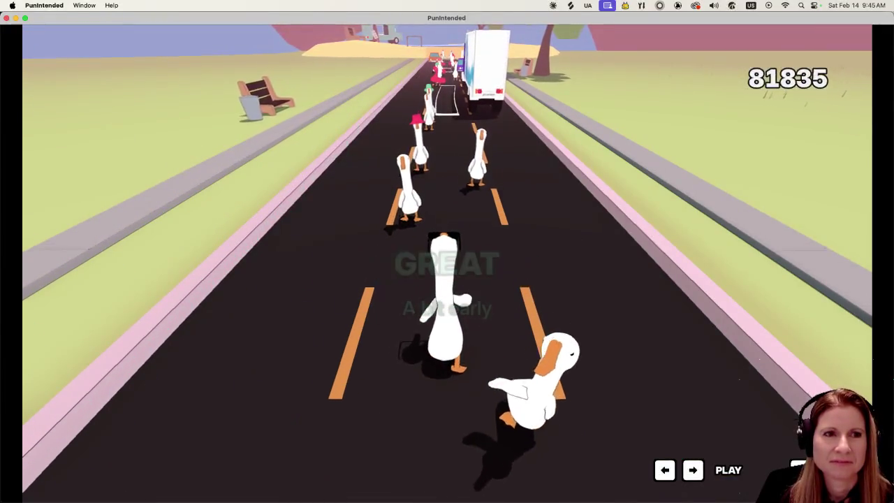
key("space")
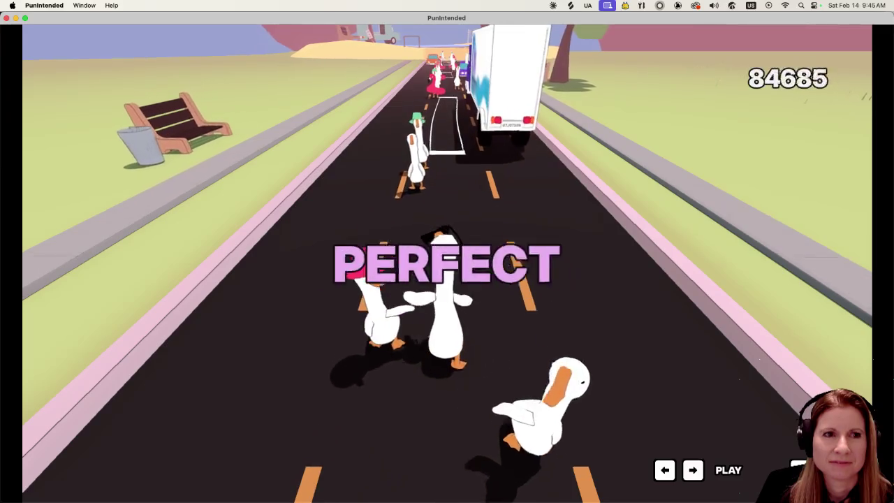
key("space")
key("space")
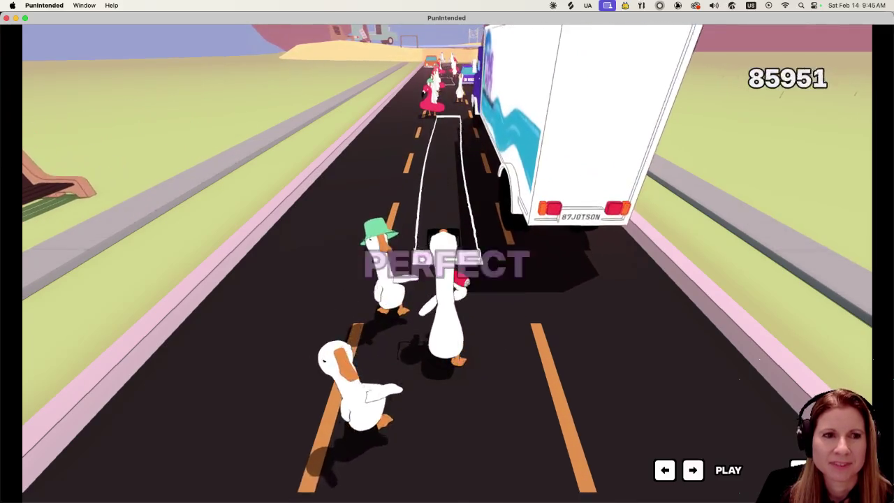
key("space")
key("space")
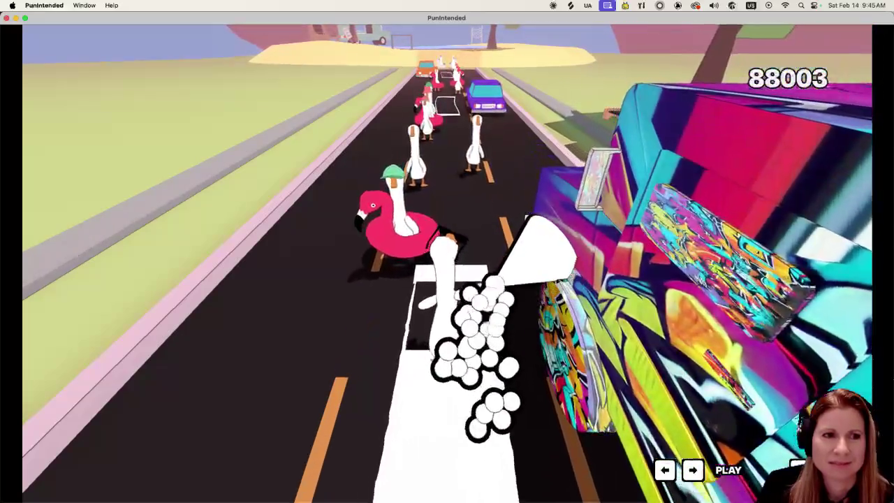
key("space")
key("space")
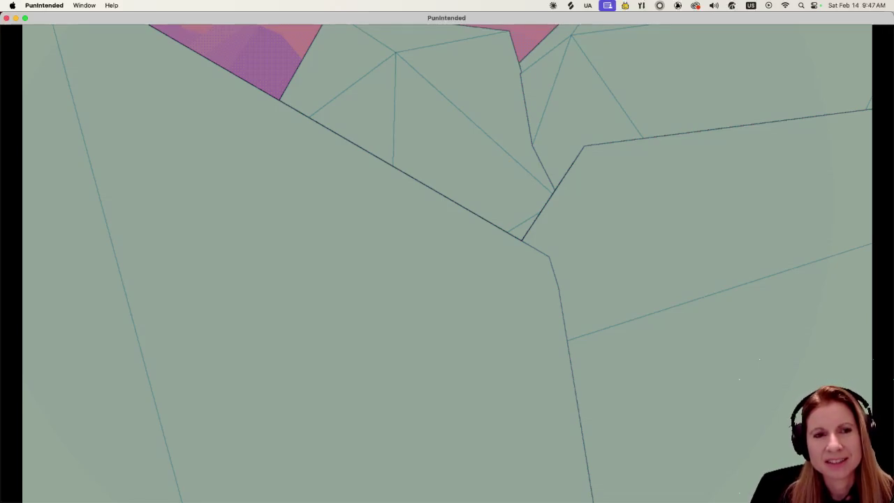
Leave the fullscreen PunIntended playtest and stop it from Steam.
key("super+h")
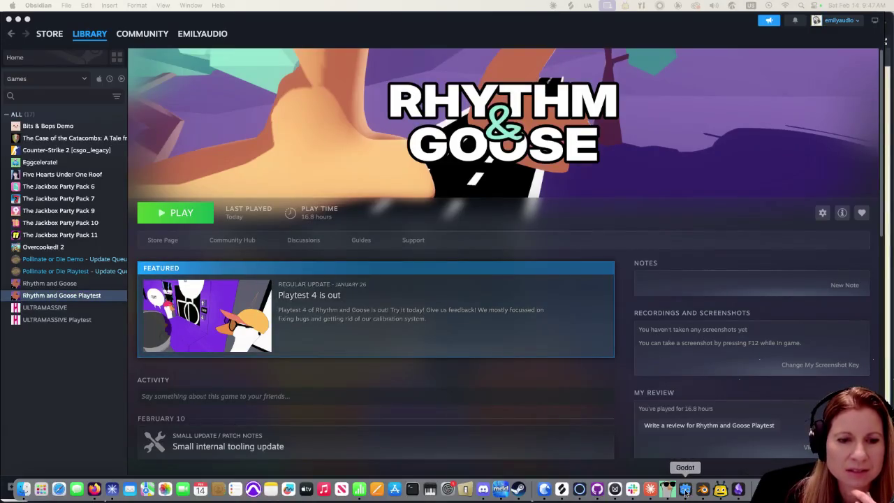
left_click(687, 494)
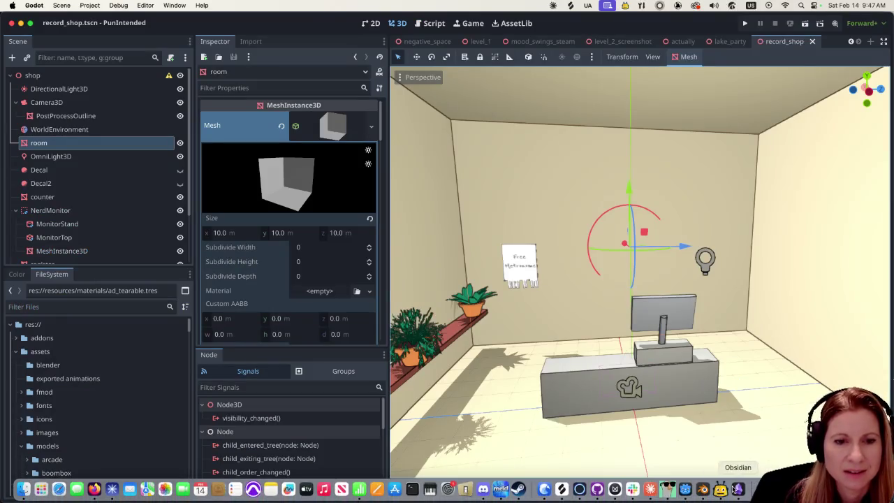
Switch to the New Flow.excalidraw board in Obsidian and scroll down it.
left_click(735, 489)
scroll(481, 242, "down", 3)
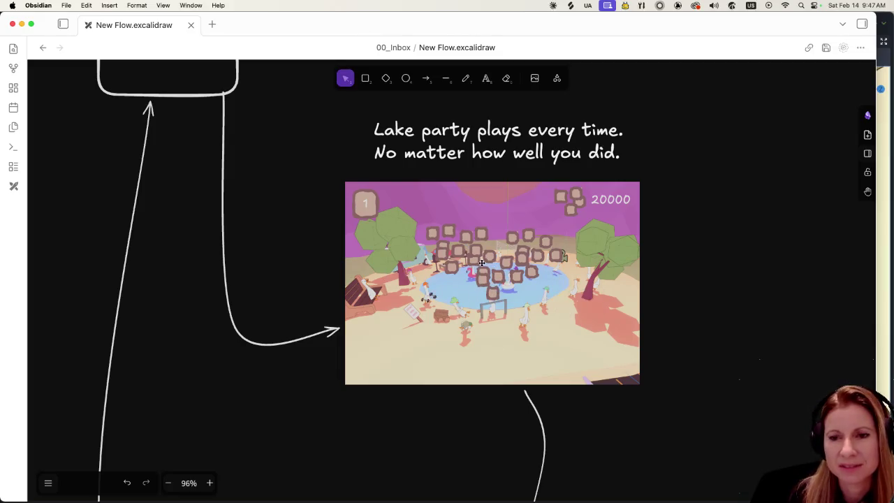
Scroll the flow board down to the Billboard, Arcade and record-shop screens, then return to Godot.
scroll(481, 281, "down", 1)
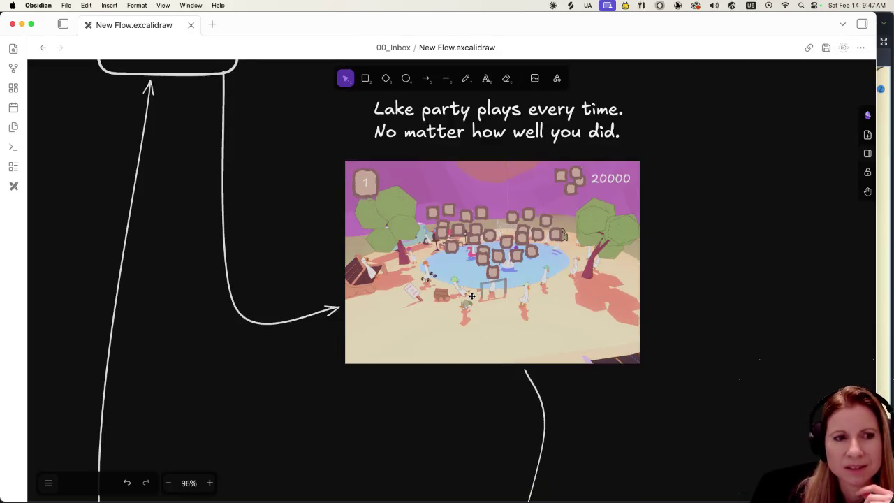
scroll(471, 293, "down", 5)
scroll(468, 298, "down", 3)
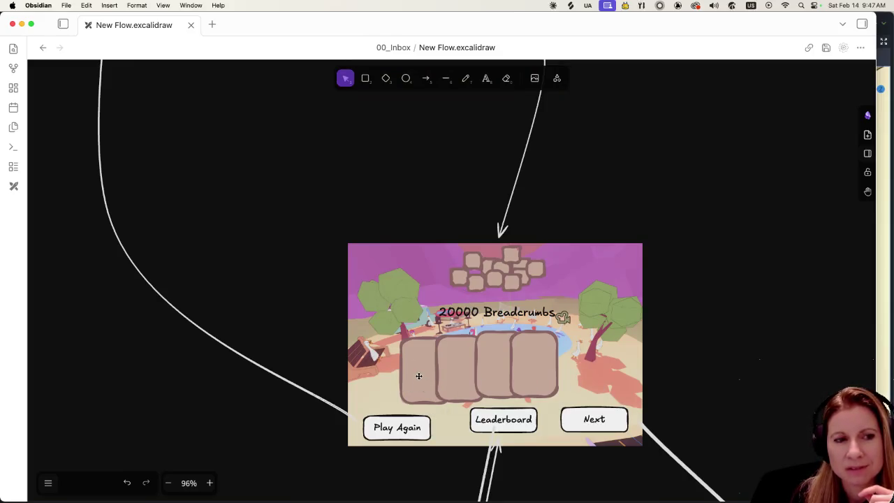
scroll(527, 381, "down", 1)
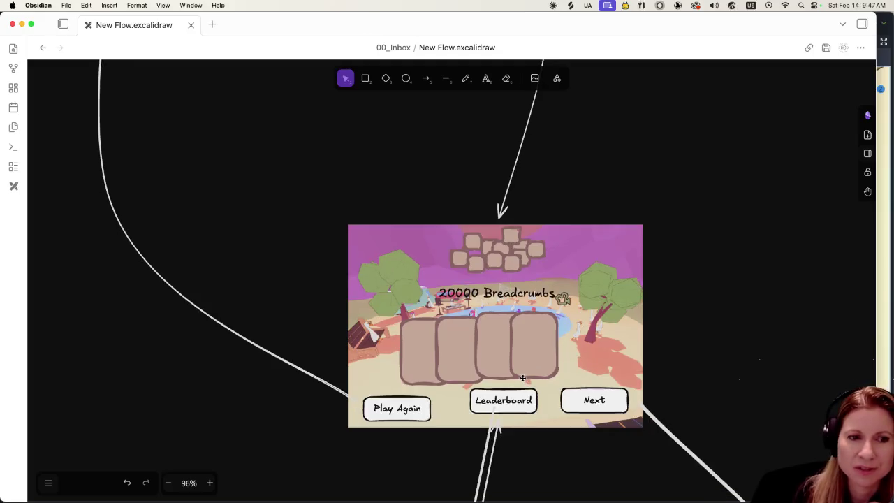
scroll(517, 378, "down", 2)
scroll(511, 378, "down", 1)
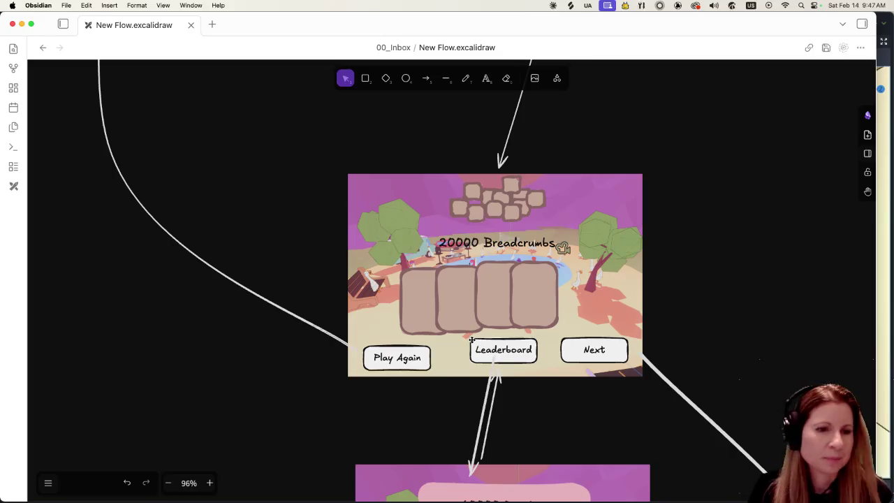
scroll(467, 341, "down", 10)
scroll(454, 344, "down", 1)
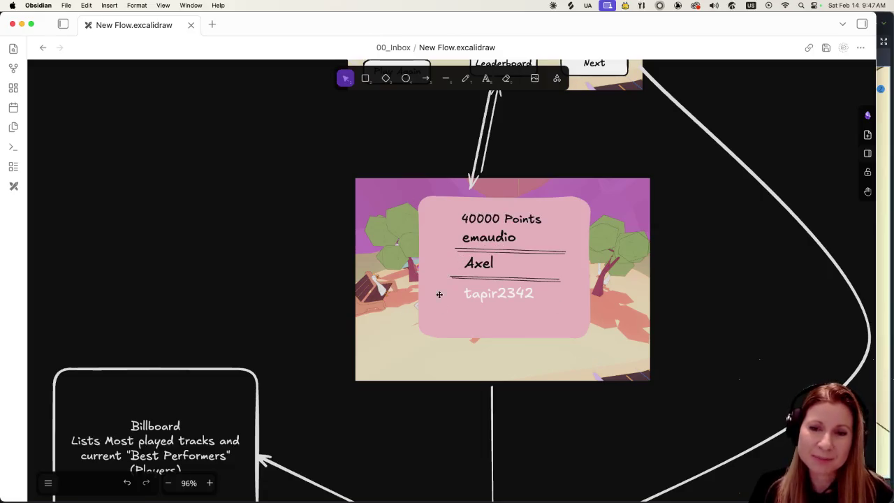
scroll(448, 304, "down", 4)
scroll(451, 293, "up", 1)
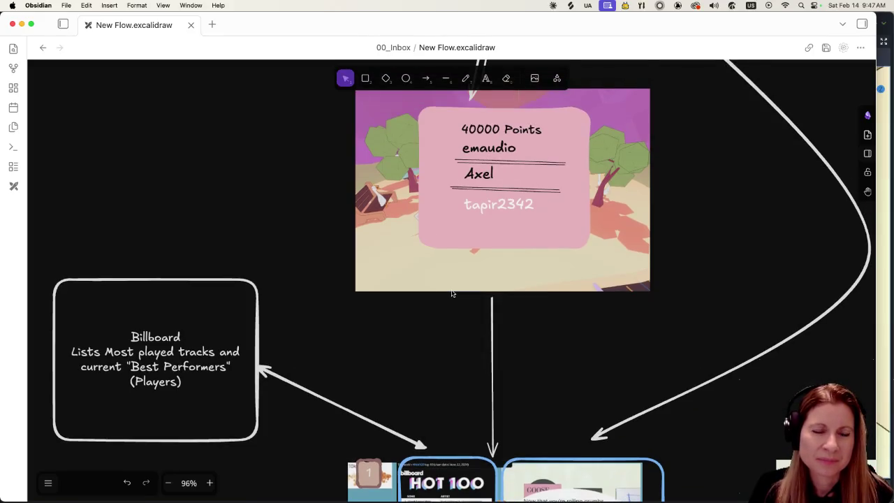
scroll(451, 294, "up", 1)
scroll(451, 293, "down", 9)
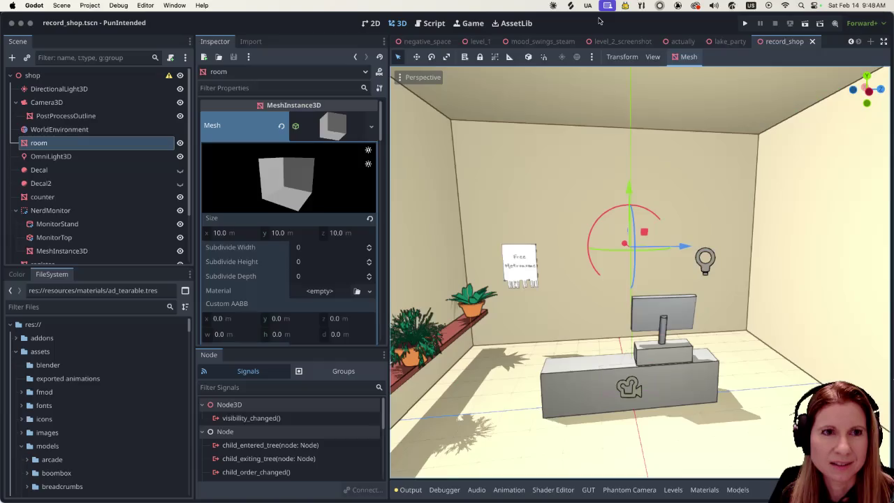
key("super+Tab")
Run the project and choose Play to reach the Goose Bumps, Negative Space and Mood Swings selection.
left_click(744, 25)
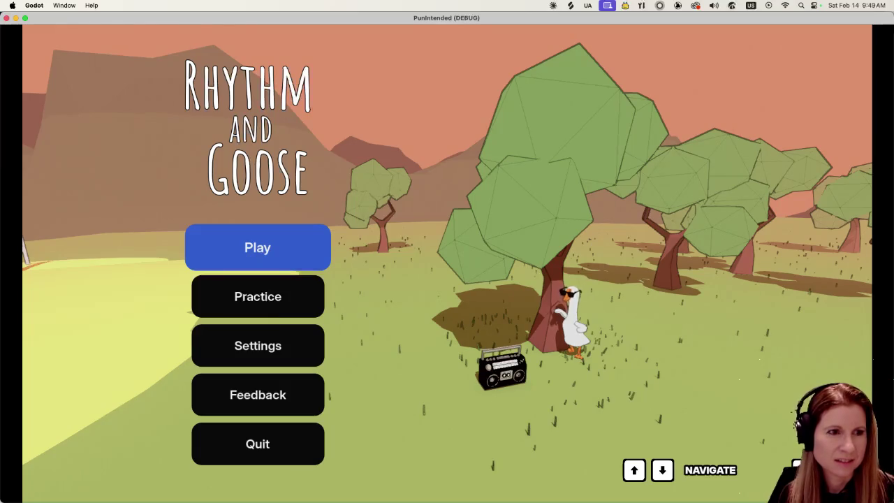
key("Return")
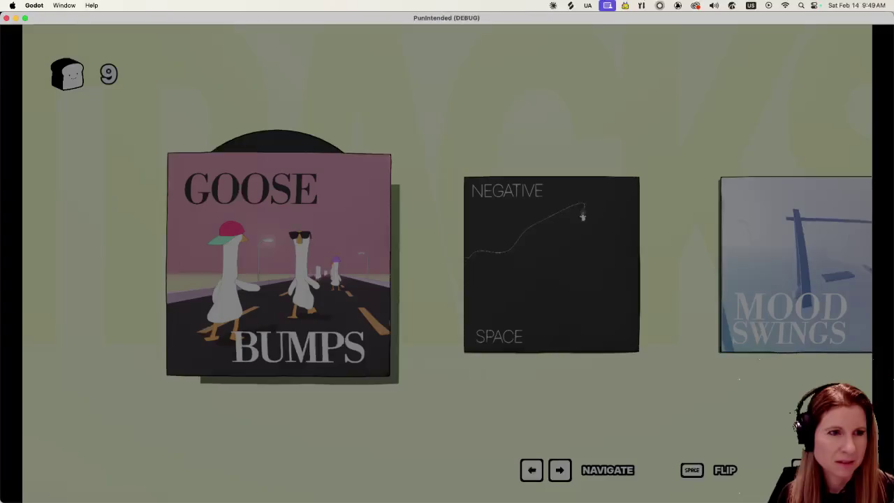
Step back and forth through the Goose Bumps, Negative Space and Mood Swings records.
key("Right")
key("Right")
key("Left")
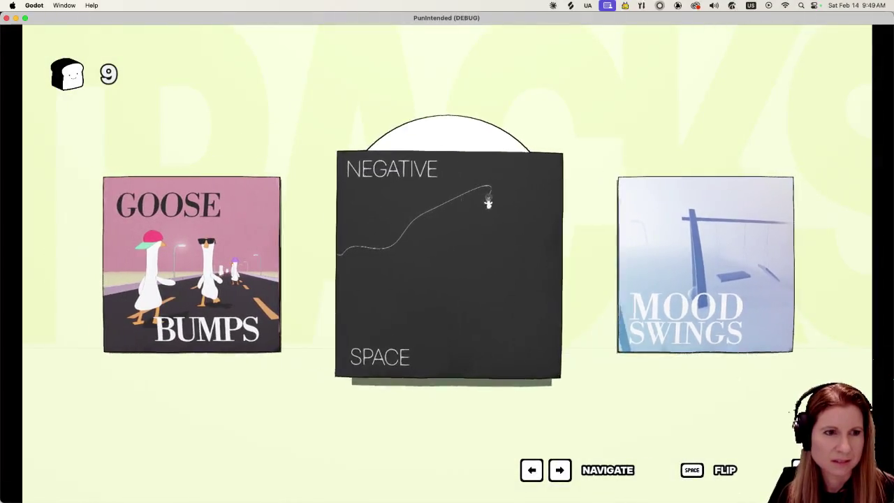
key("Left")
key("Right")
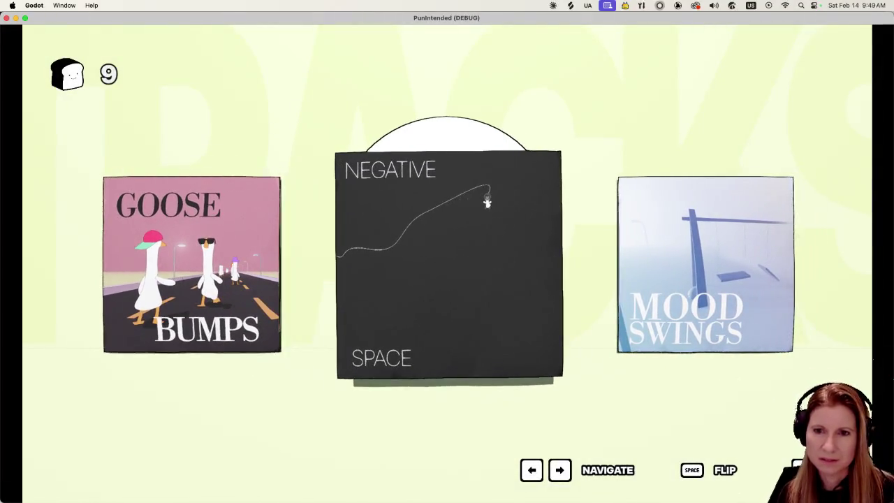
key("Right")
Flip the Mood Swings and Negative Space records, play Goose Bumps, then quit the game.
key("space")
key("space")
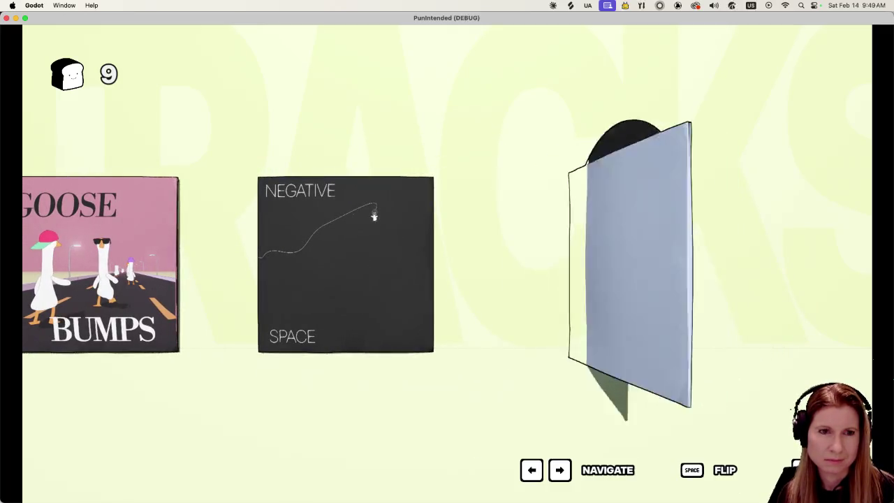
key("Left")
key("space")
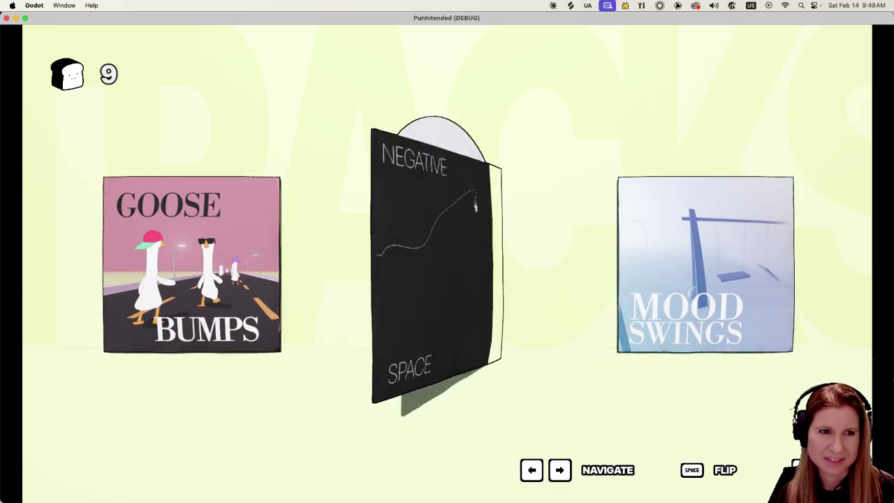
key("Left")
key("space")
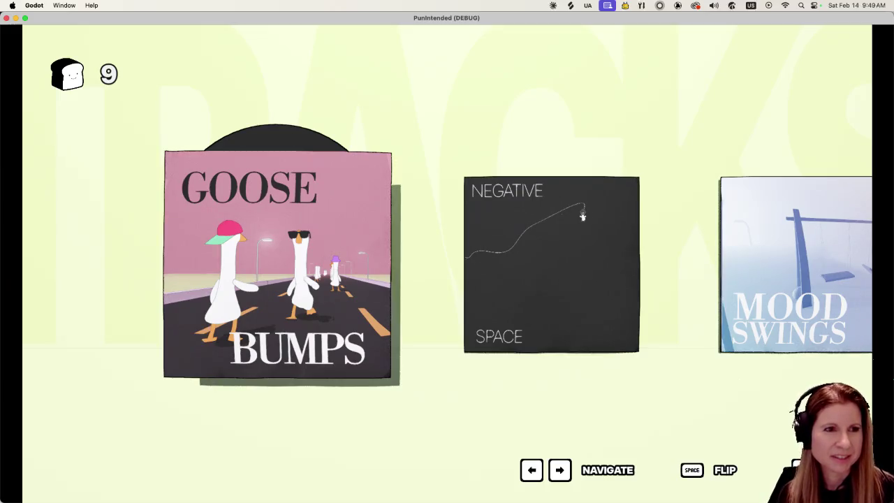
key("Return")
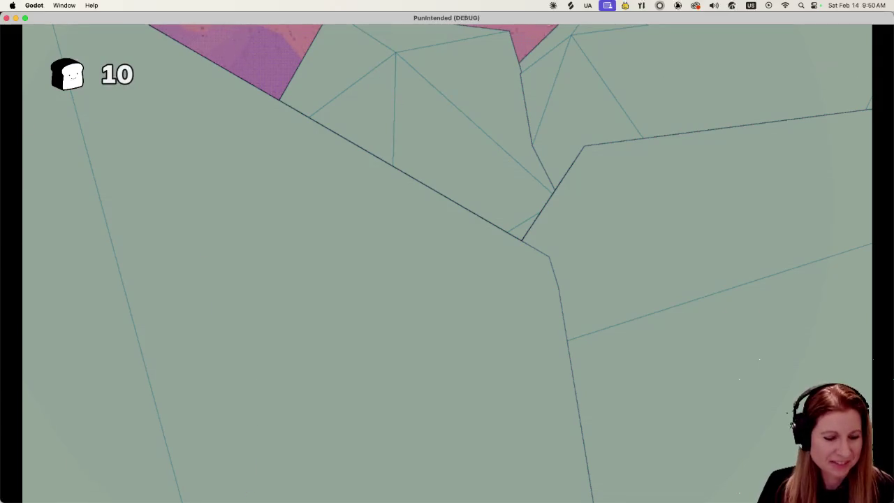
key("super+q")
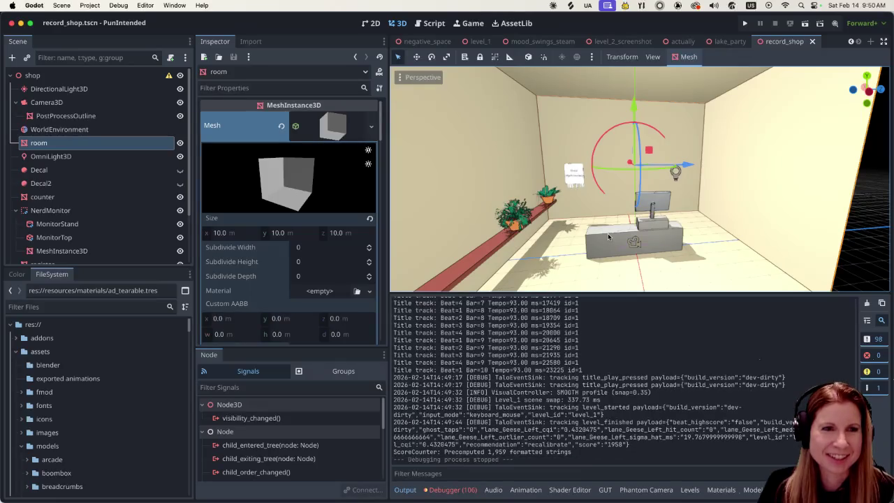
Hide the output log to enlarge the 3D viewport and zoom around the shop room.
scroll(643, 203, "up", 3)
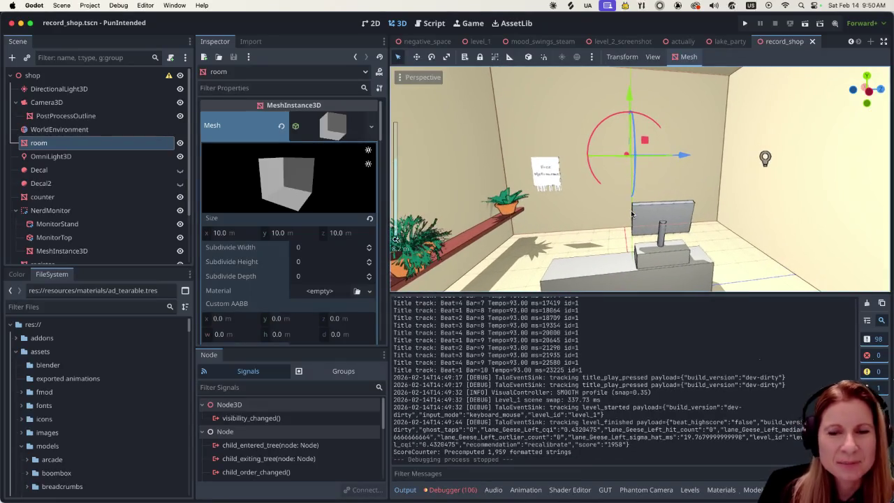
key("super+j")
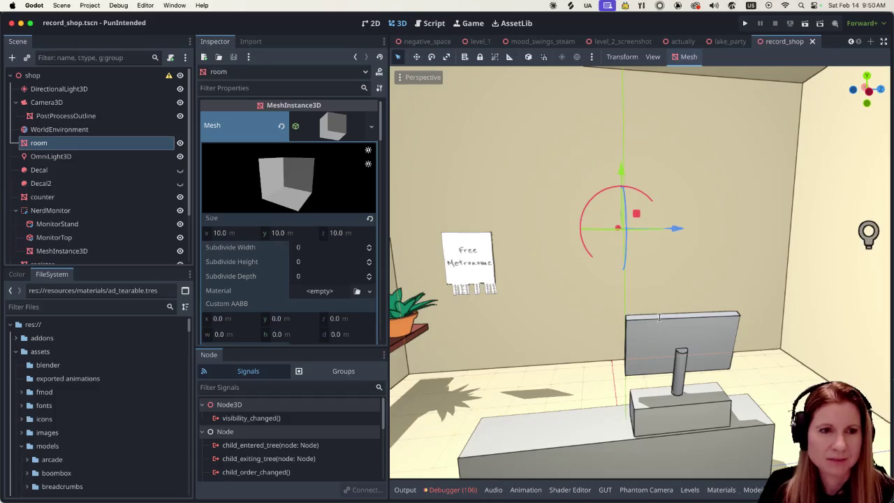
scroll(646, 322, "down", 3)
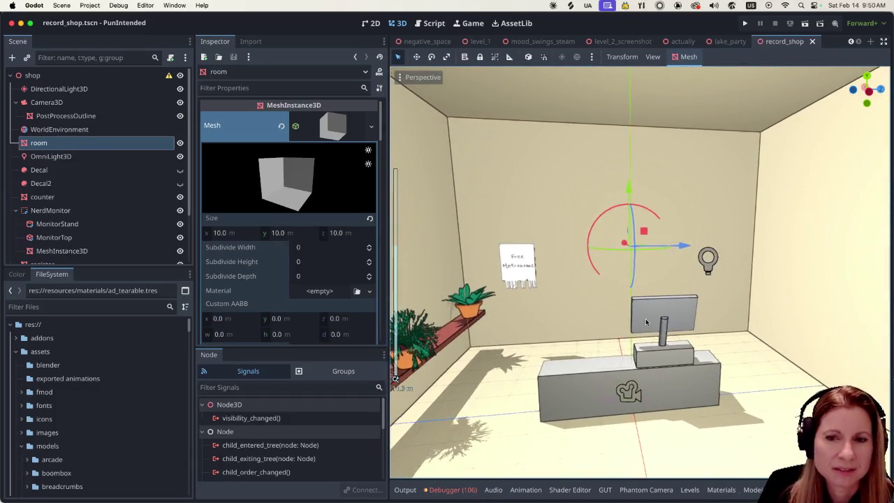
scroll(646, 322, "down", 3)
scroll(647, 322, "up", 3)
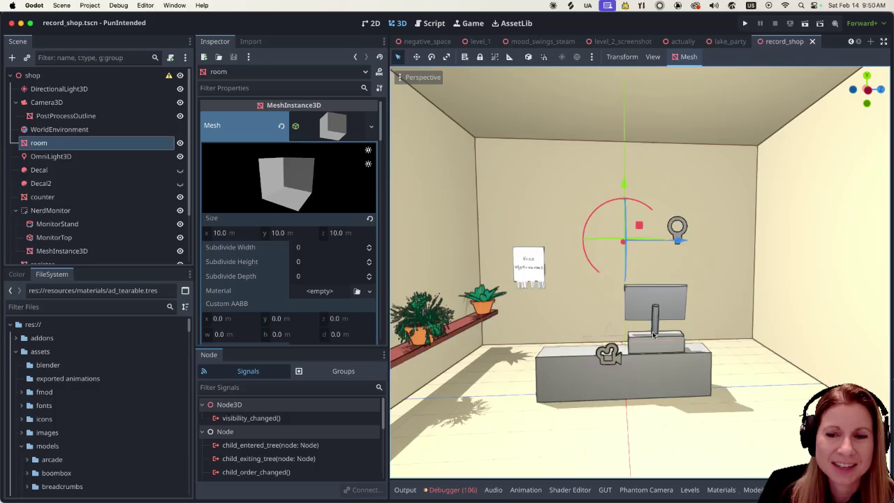
scroll(657, 336, "up", 1)
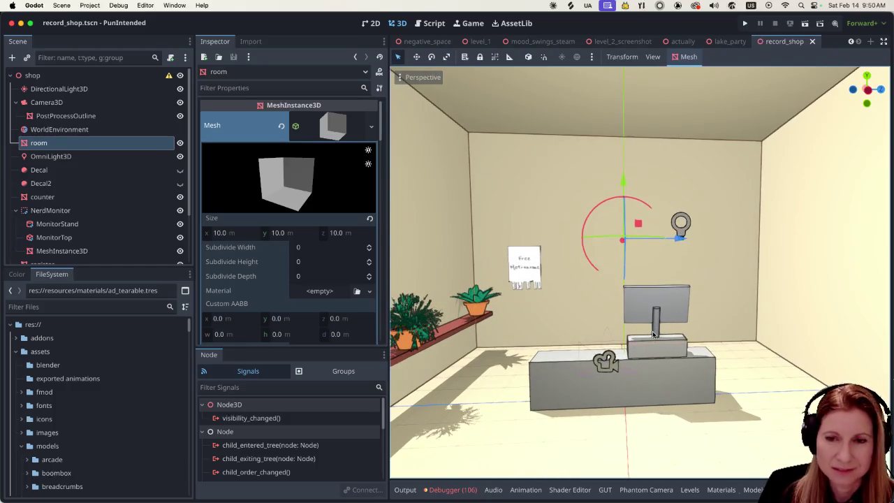
scroll(654, 335, "down", 2)
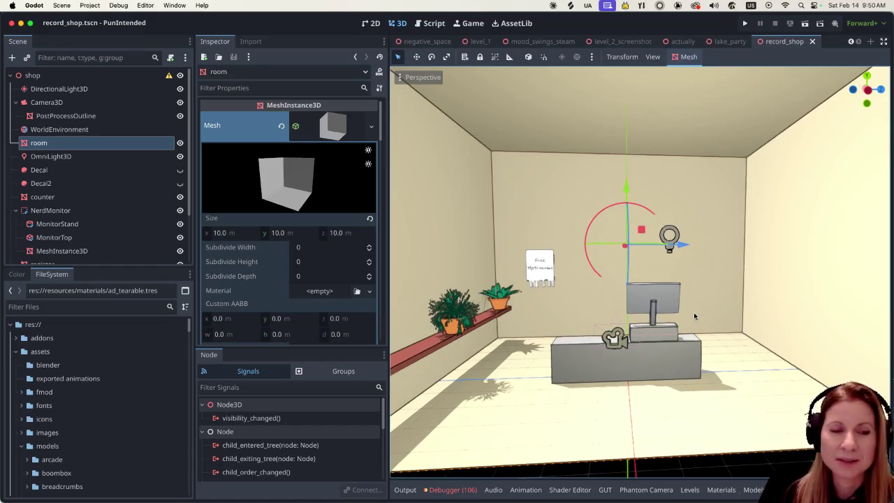
scroll(696, 344, "up", 1)
scroll(694, 342, "up", 1)
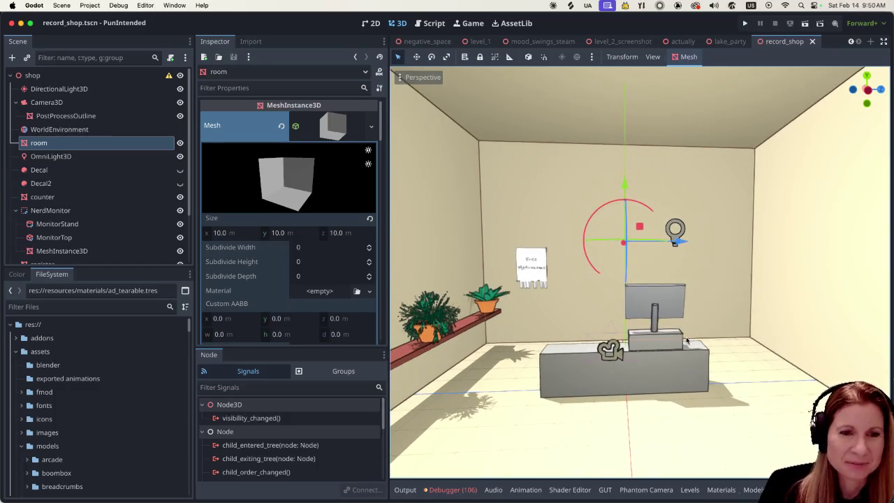
scroll(650, 335, "up", 3)
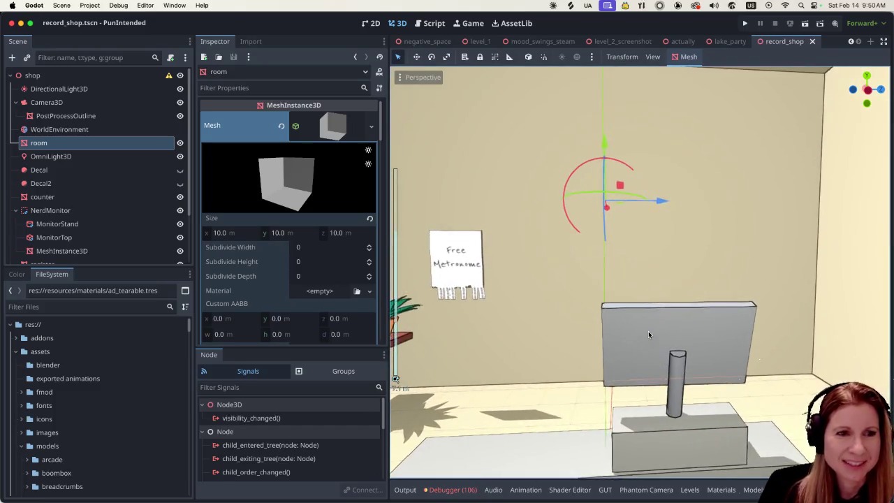
scroll(650, 334, "down", 3)
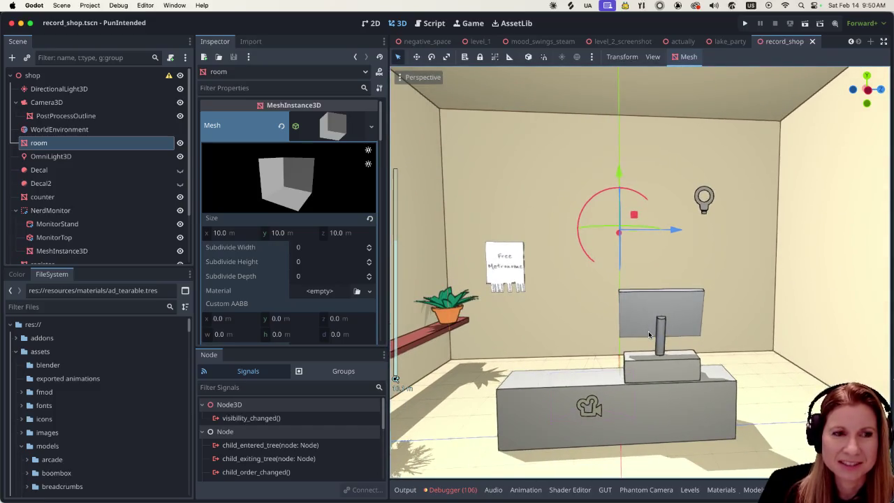
scroll(650, 335, "down", 2)
scroll(650, 335, "down", 1)
Orbit to face the counter and monitor, then select the WorldEnvironment node.
mouse_move(730, 336)
middle_mouse_down()
mouse_move(599, 317)
mouse_move(619, 318)
middle_mouse_up()
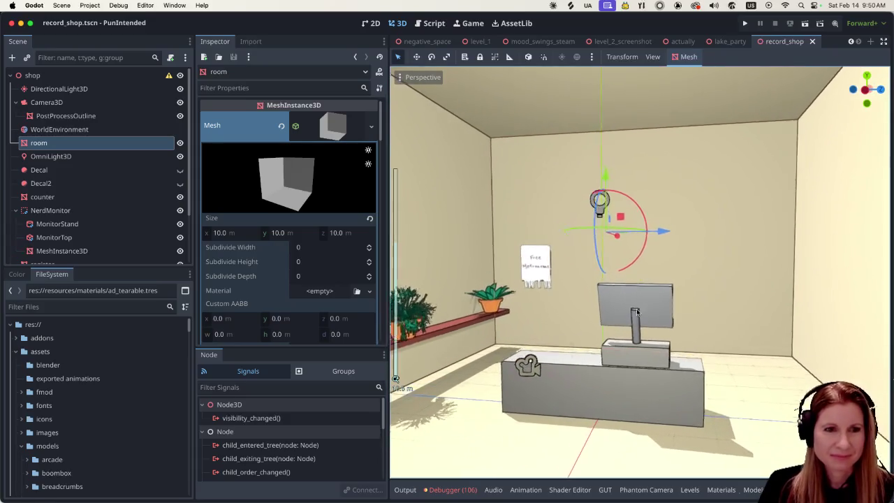
scroll(619, 317, "down", 1)
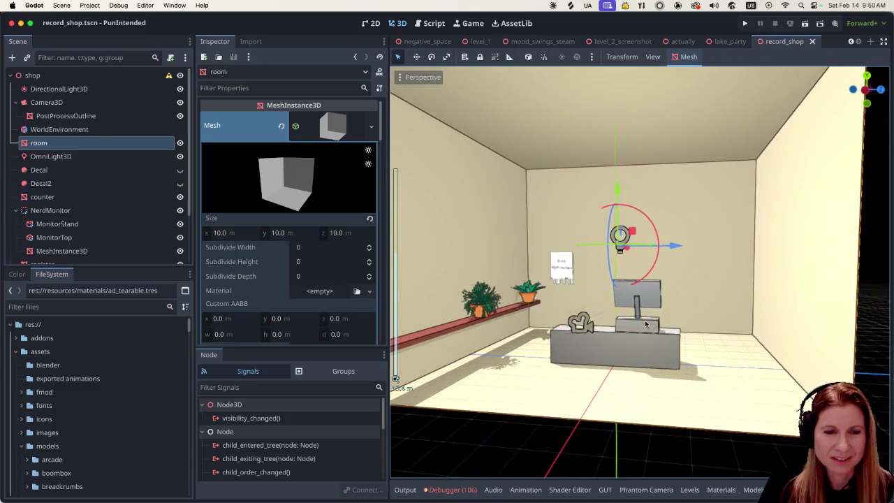
mouse_move(619, 317)
middle_mouse_down()
mouse_move(655, 334)
mouse_move(668, 329)
middle_mouse_up()
scroll(655, 334, "up", 1)
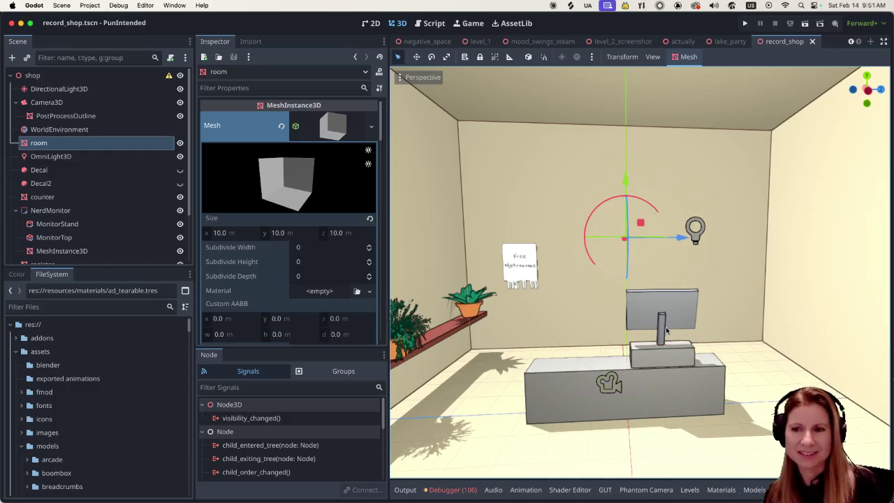
scroll(664, 330, "down", 1)
scroll(653, 326, "down", 2)
scroll(639, 323, "down", 2)
scroll(622, 317, "up", 5)
scroll(620, 315, "up", 1)
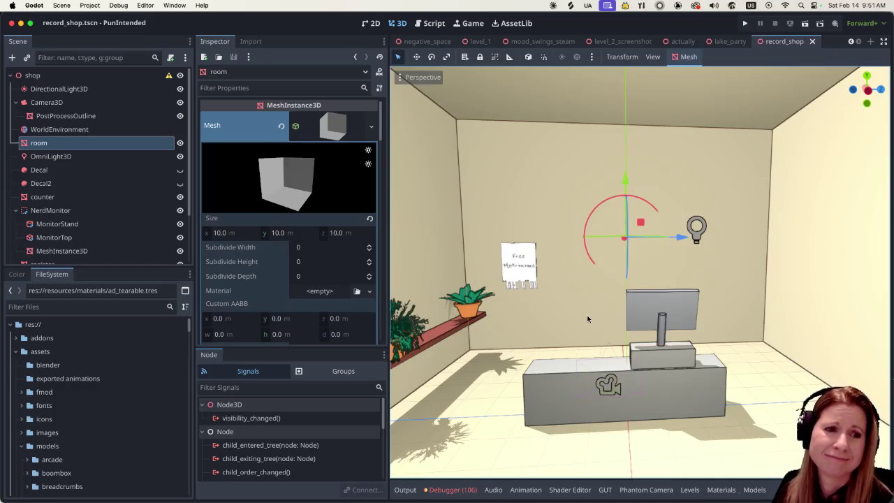
scroll(603, 316, "left", 5)
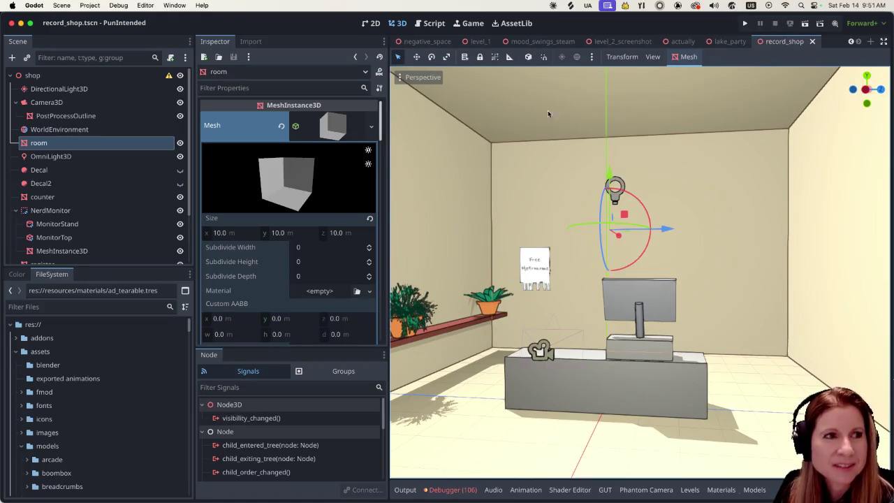
left_click(110, 133)
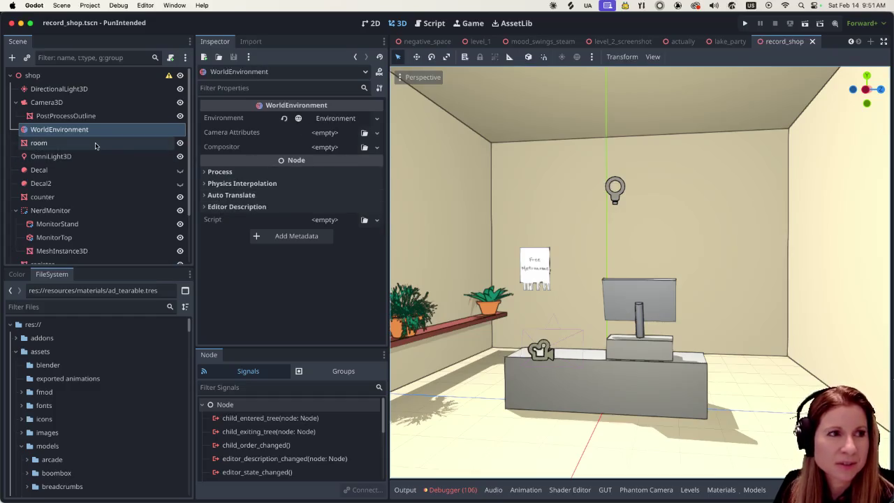
Open the Camera Attributes options and dismiss them, leaving the setting empty.
left_click(331, 135)
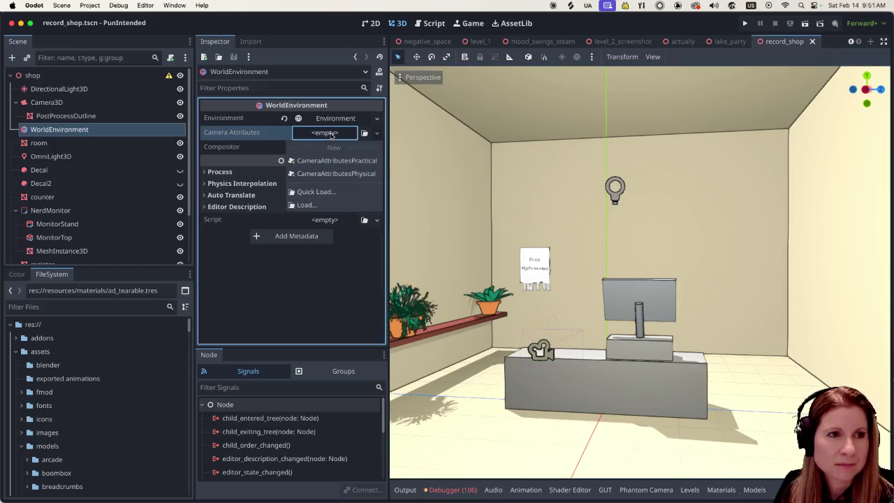
left_click(298, 57)
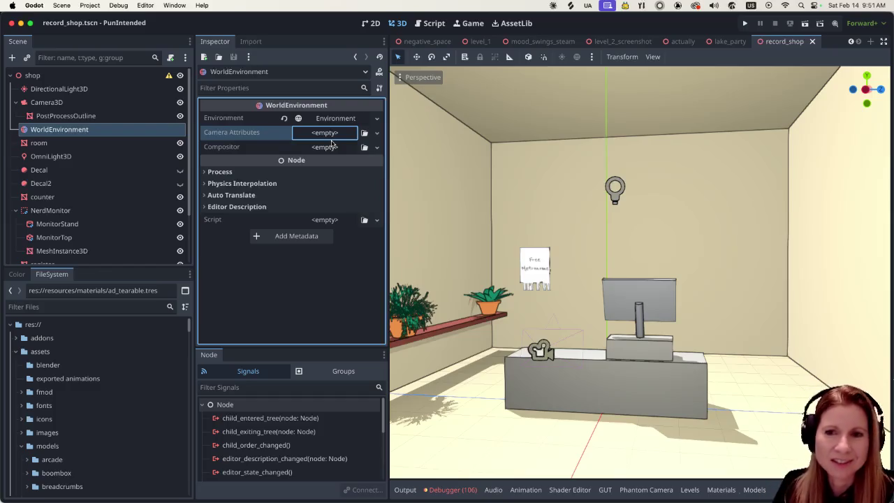
scroll(554, 265, "down", 3)
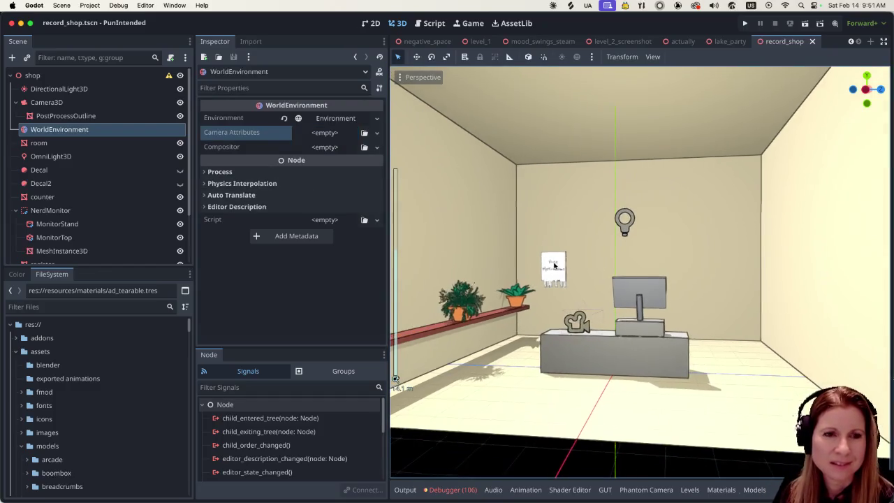
scroll(566, 273, "up", 3)
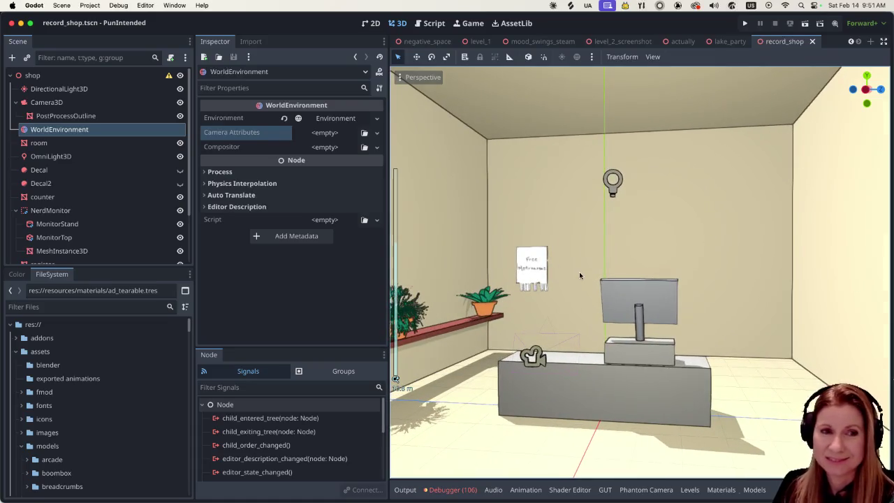
scroll(584, 283, "up", 1)
Zoom the viewport in and out around the counter, plant shelf and Free Metronome poster.
scroll(585, 287, "up", 1)
scroll(607, 287, "up", 1)
scroll(630, 289, "up", 1)
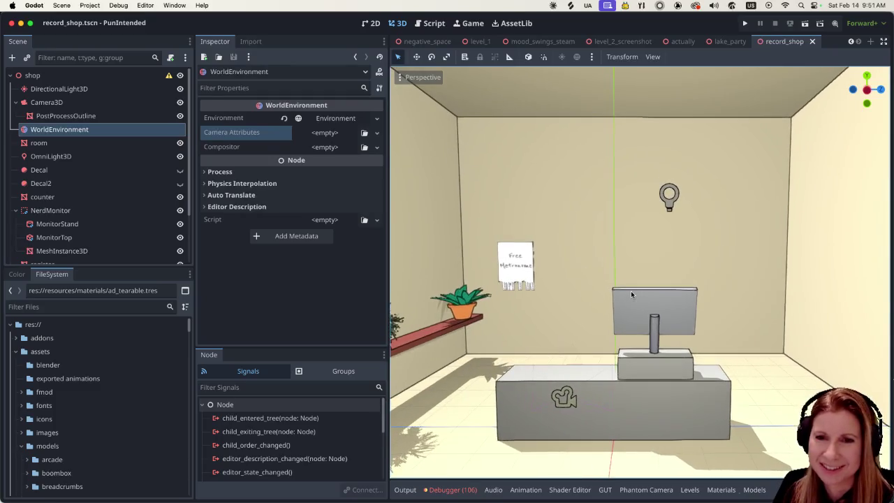
scroll(632, 290, "up", 1)
scroll(633, 290, "down", 1)
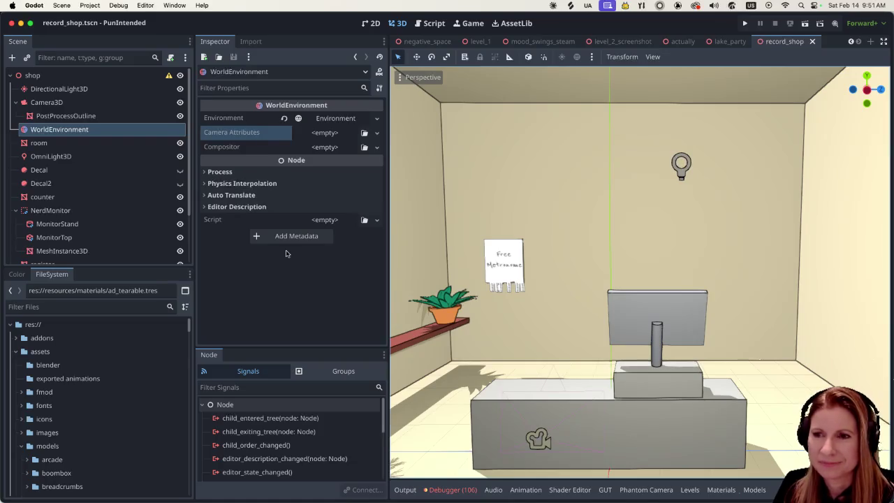
scroll(517, 288, "down", 2)
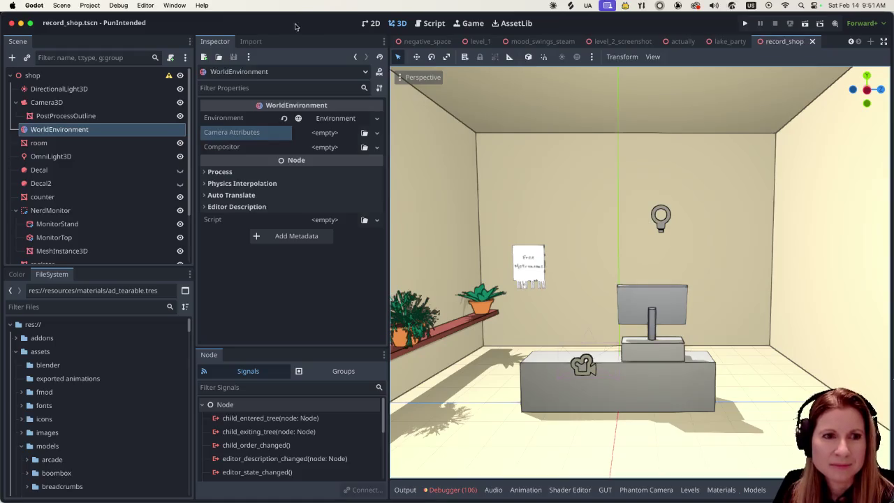
scroll(622, 334, "down", 2)
scroll(600, 321, "up", 2)
scroll(591, 316, "up", 1)
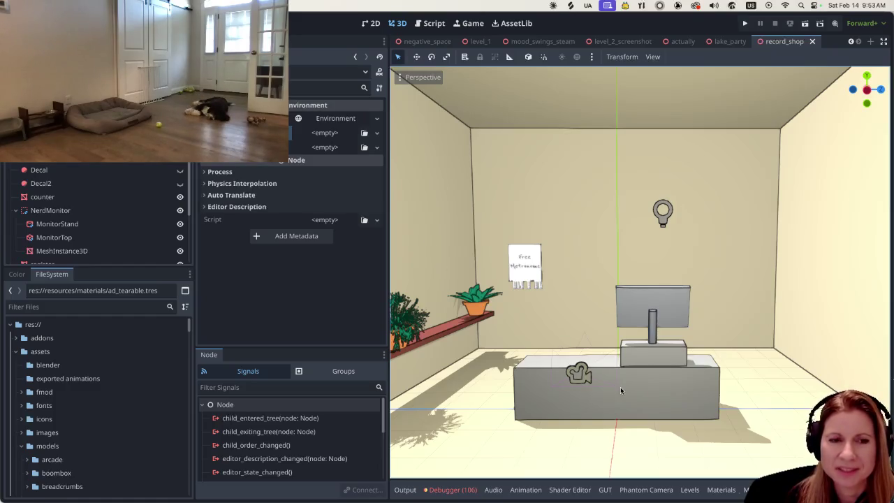
Zoom around the counter, then switch to the record-shop shelving image search in Firefox.
scroll(620, 387, "up", 3)
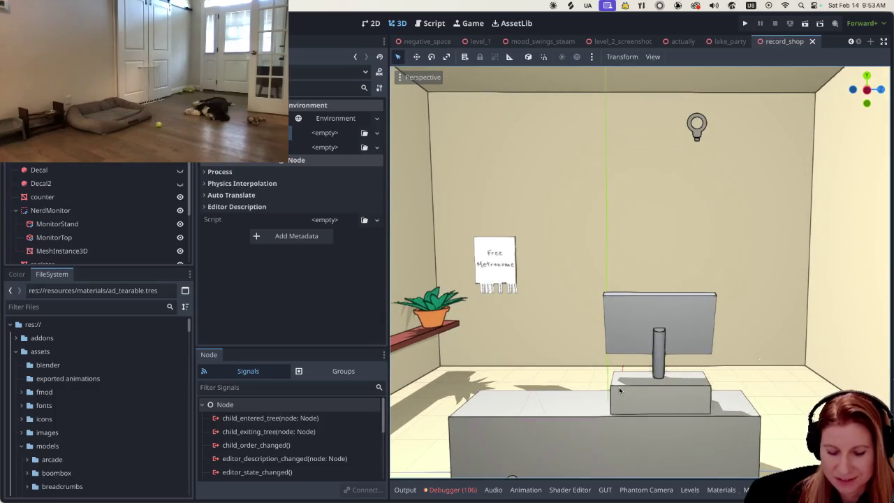
scroll(618, 387, "down", 3)
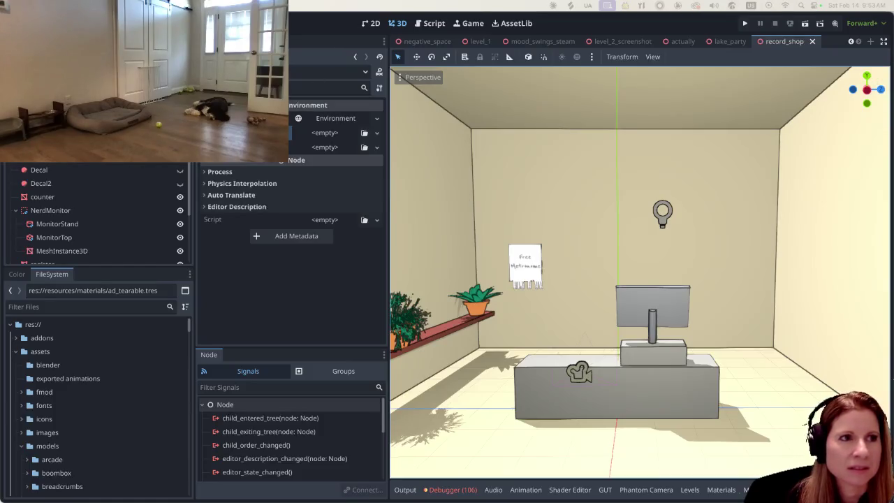
key("super+Tab")
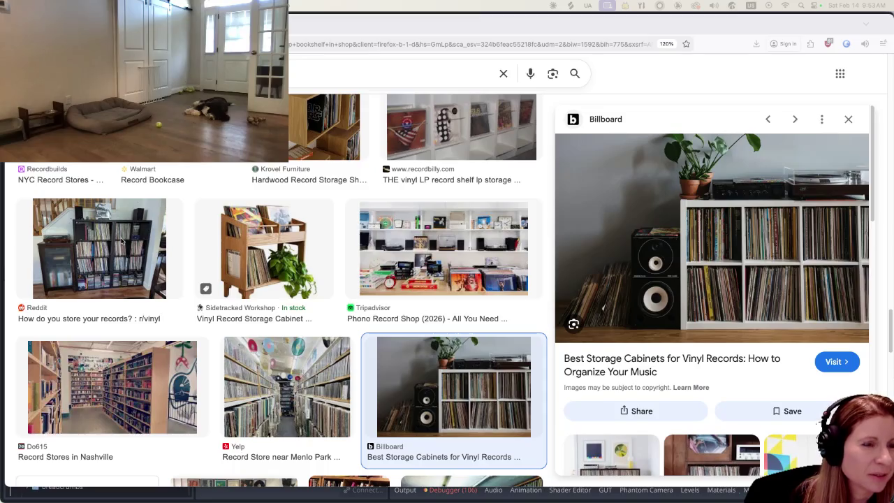
Return from the vinyl cabinet image results to the Godot editor.
key("super+Tab")
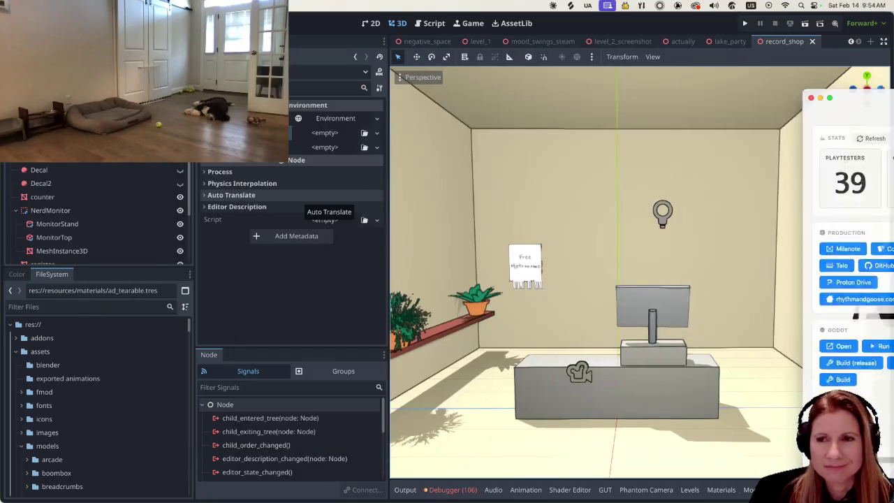
Hide the GooseControl dashboard and show Godot's Models list below the 3D scene.
key("Escape")
left_click(749, 490)
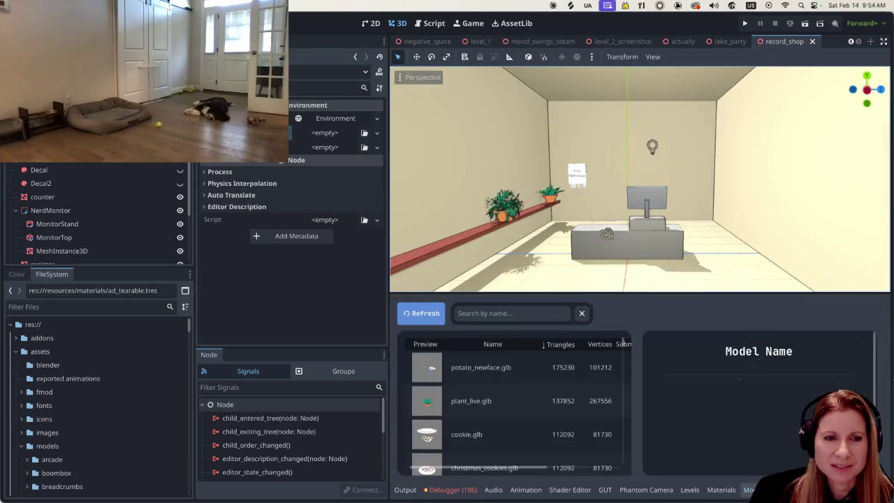
Scroll through the model list, then switch the panel to material previews.
scroll(471, 381, "down", 2)
scroll(468, 382, "down", 2)
scroll(468, 383, "up", 4)
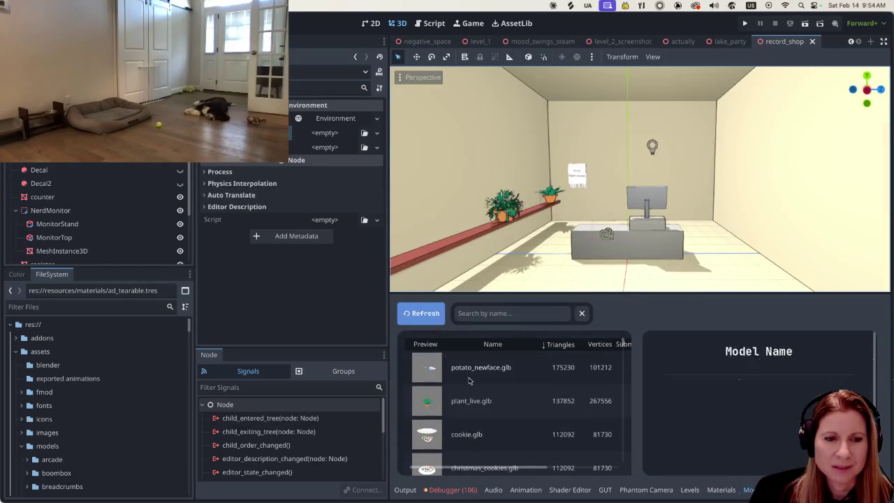
left_click(721, 490)
Browse the materials, return to the model list, and select plant_live.glb.
scroll(447, 377, "down", 2)
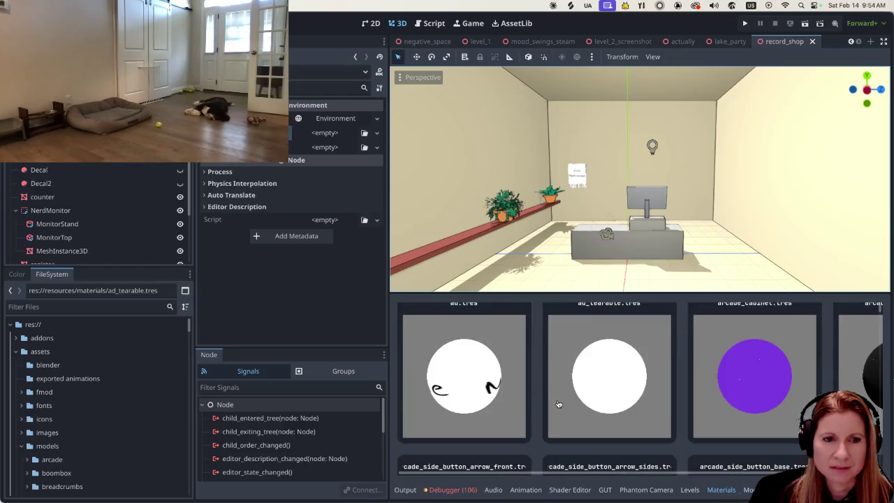
scroll(551, 401, "down", 2)
scroll(552, 398, "up", 2)
scroll(549, 391, "up", 2)
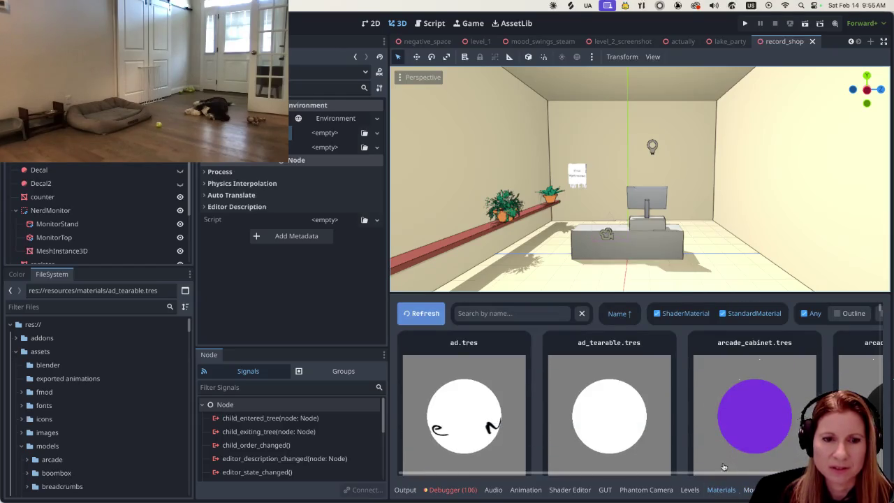
left_click(748, 490)
left_click(482, 401)
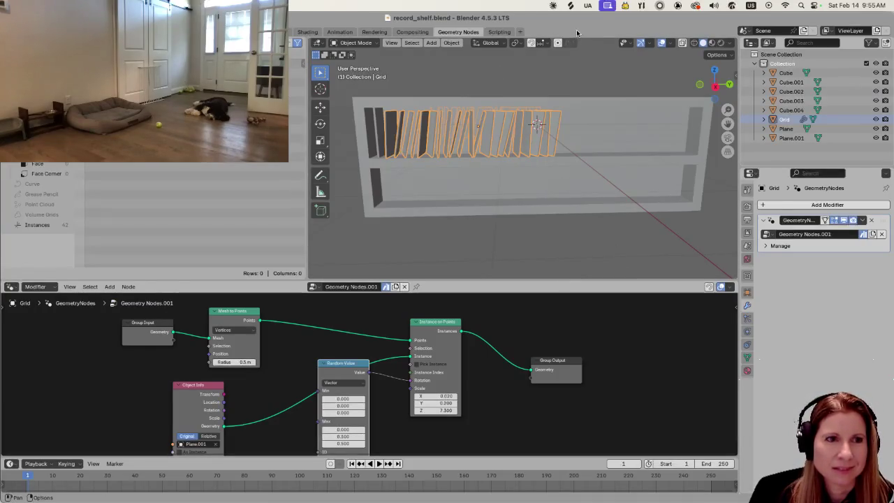
Zoom in on the record instances, deselect the Grid, and orbit around the shelf.
scroll(475, 173, "down", 3)
scroll(494, 162, "down", 1)
scroll(494, 162, "up", 2)
scroll(512, 159, "up", 2)
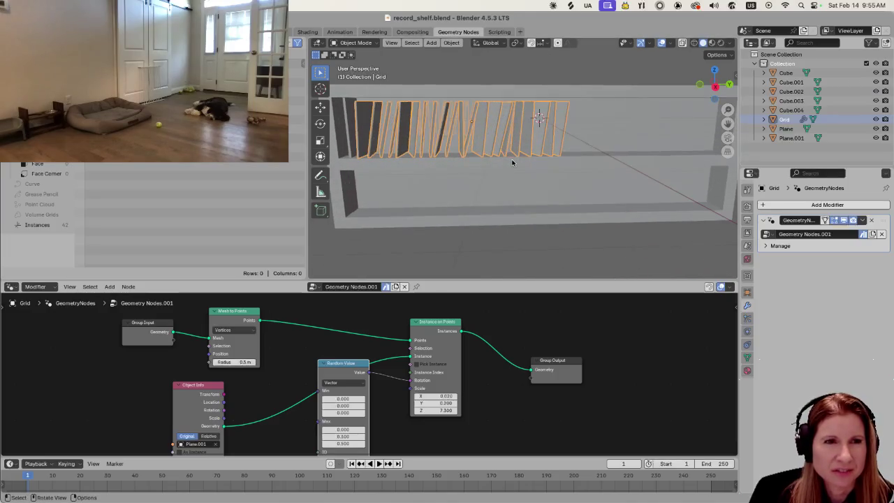
mouse_move(575, 225)
middle_mouse_down("ctrl")
mouse_move(596, 225)
mouse_move(634, 254)
mouse_move(539, 143)
middle_mouse_up("ctrl")
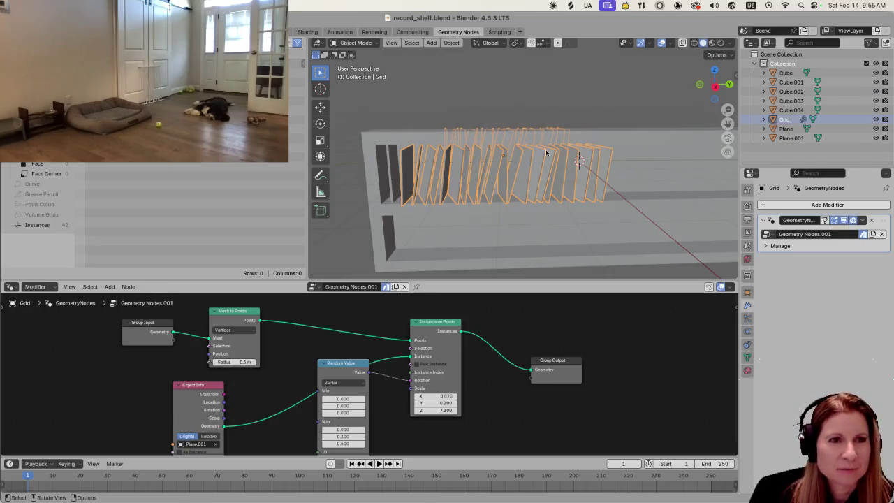
left_click(517, 71)
mouse_move(578, 170)
middle_mouse_down()
mouse_move(576, 198)
mouse_move(578, 164)
mouse_move(568, 182)
mouse_move(440, 171)
mouse_move(435, 182)
middle_mouse_up()
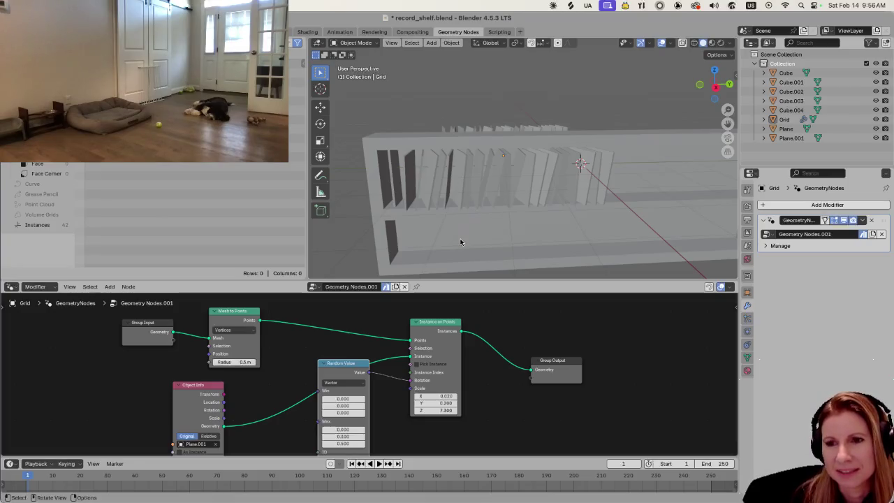
middle_click_drag(459, 243, 547, 250)
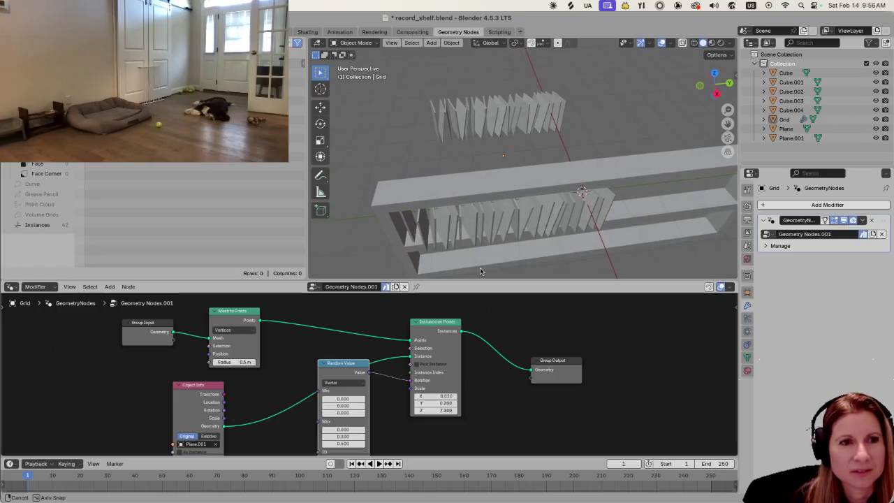
scroll(546, 174, "down", 2)
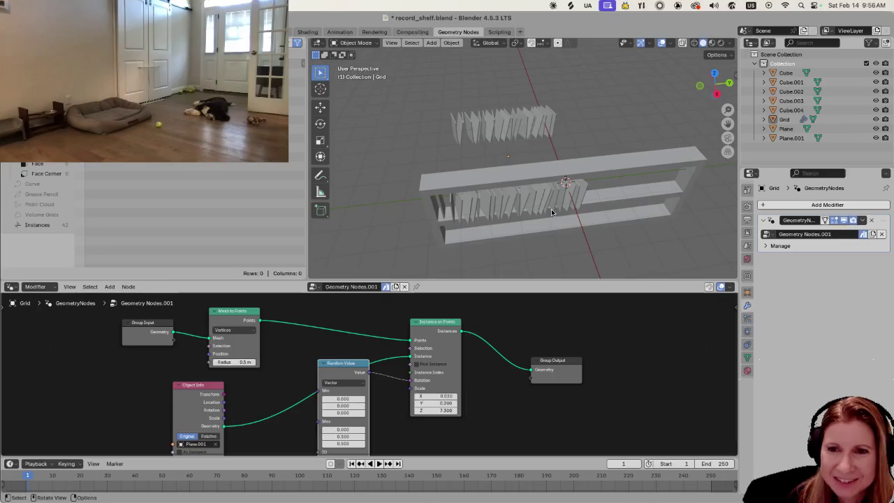
mouse_move(552, 208)
middle_mouse_down()
mouse_move(600, 177)
mouse_move(654, 159)
mouse_move(525, 172)
middle_mouse_up()
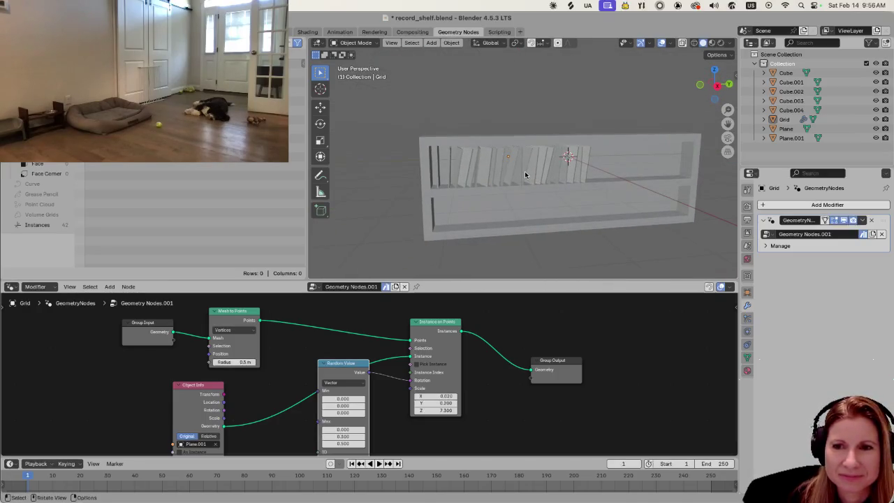
scroll(436, 192, "left", 3)
scroll(479, 184, "up", 2)
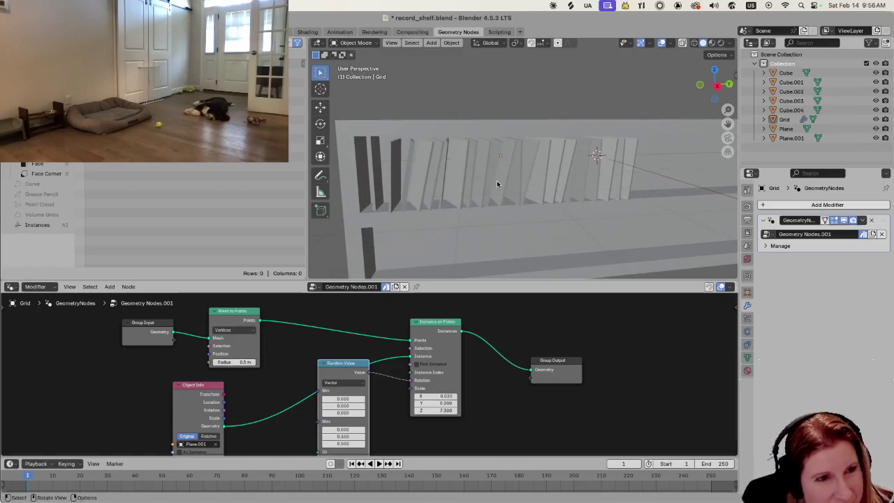
mouse_move(507, 180)
middle_mouse_down()
mouse_move(509, 190)
mouse_move(572, 155)
mouse_move(519, 163)
middle_mouse_up()
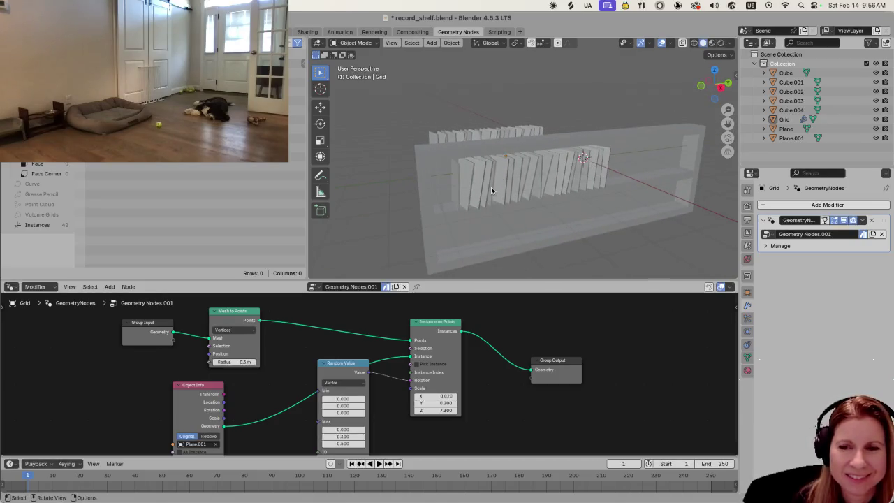
mouse_move(491, 190)
middle_mouse_down()
mouse_move(483, 225)
mouse_move(496, 181)
middle_mouse_up()
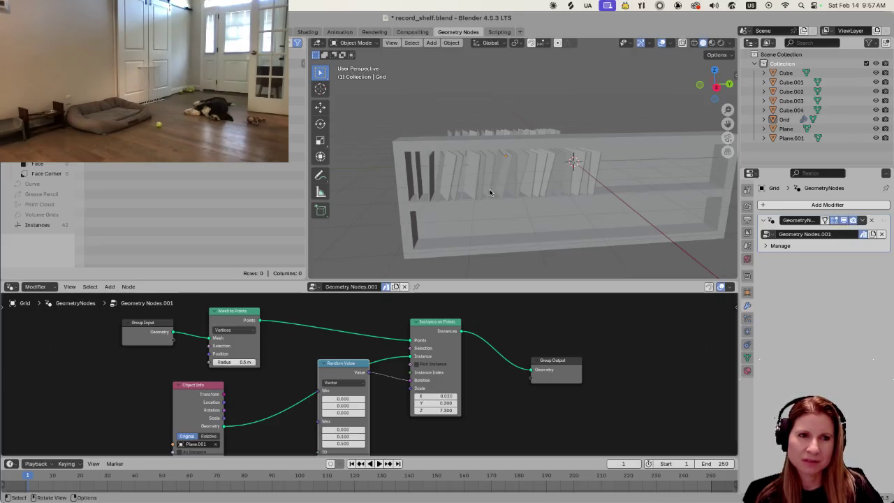
middle_click_drag(527, 160, 489, 162)
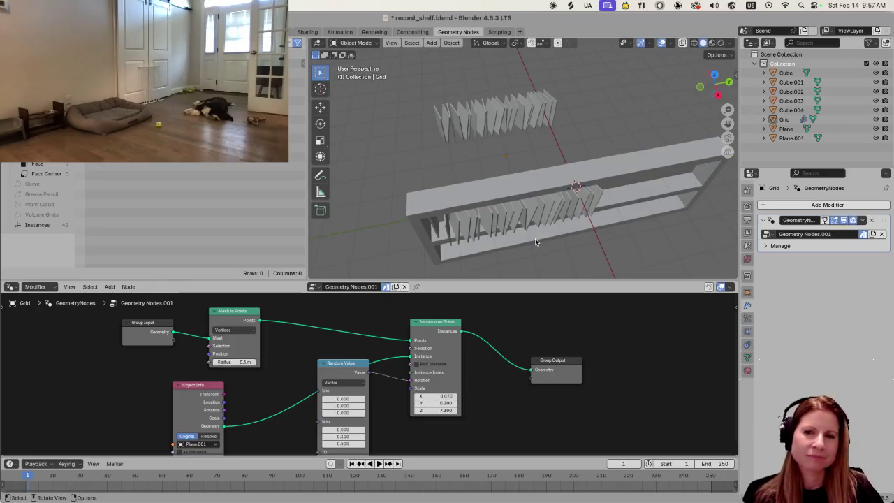
middle_click_drag(534, 237, 549, 183)
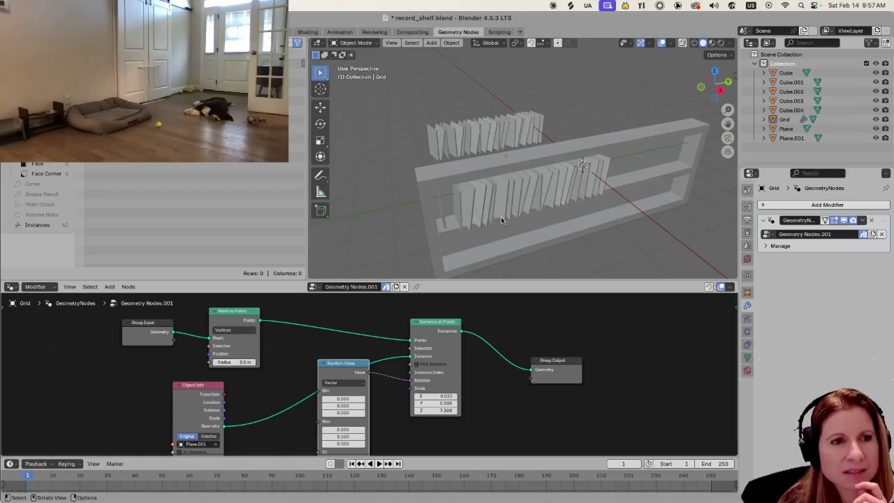
middle_click_drag(501, 217, 491, 229)
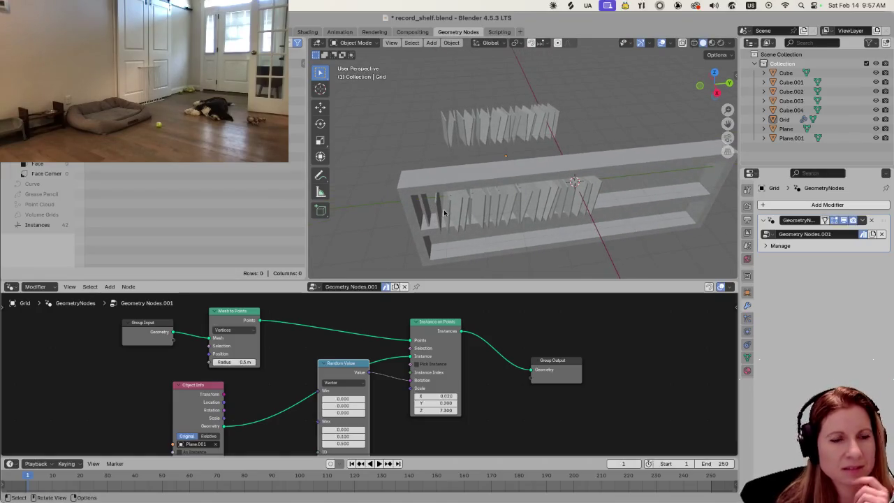
mouse_move(542, 205)
middle_mouse_down()
mouse_move(501, 196)
mouse_move(468, 133)
middle_mouse_up()
scroll(488, 194, "up", 2)
scroll(487, 194, "up", 2)
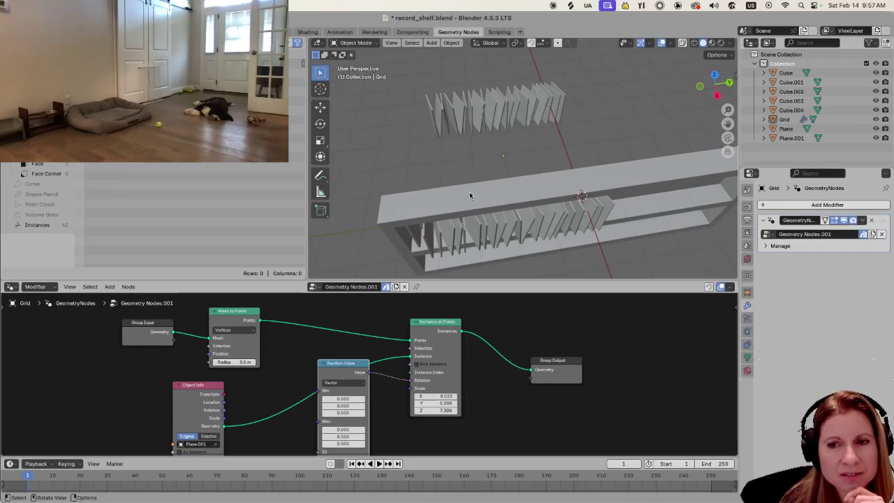
key("alt+z")
mouse_move(470, 195)
middle_mouse_down()
mouse_move(507, 182)
mouse_move(502, 171)
middle_mouse_up()
scroll(502, 171, "up", 2)
scroll(498, 199, "up", 3)
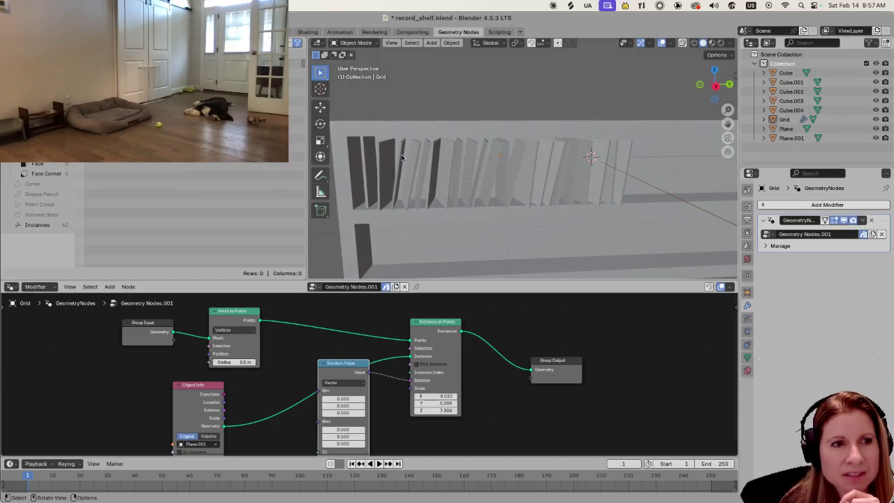
scroll(618, 162, "down", 1)
scroll(618, 162, "down", 2)
scroll(603, 169, "down", 2)
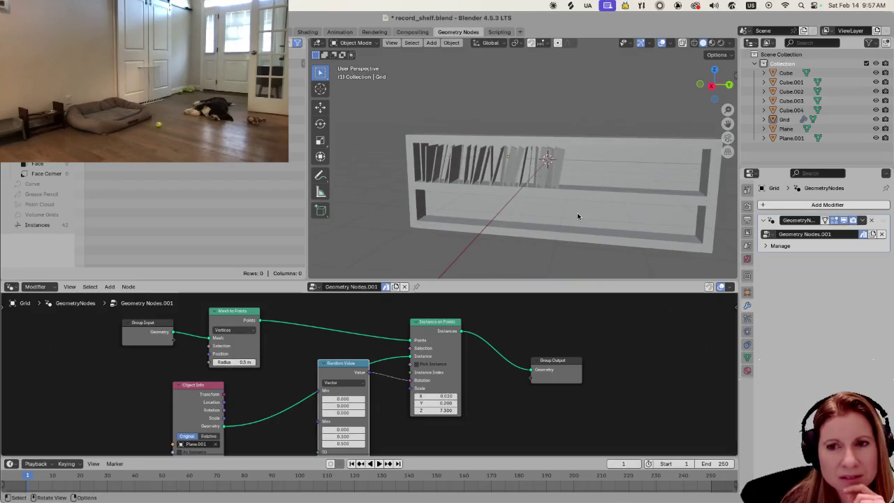
middle_click_drag(435, 216, 450, 212)
middle_click_drag(597, 139, 536, 171)
mouse_move(573, 228)
middle_mouse_down()
mouse_move(590, 215)
mouse_move(581, 216)
middle_mouse_up()
scroll(486, 214, "up", 1)
mouse_move(477, 218)
middle_mouse_down()
mouse_move(513, 185)
mouse_move(533, 203)
mouse_move(510, 195)
middle_mouse_up()
scroll(531, 192, "up", 2)
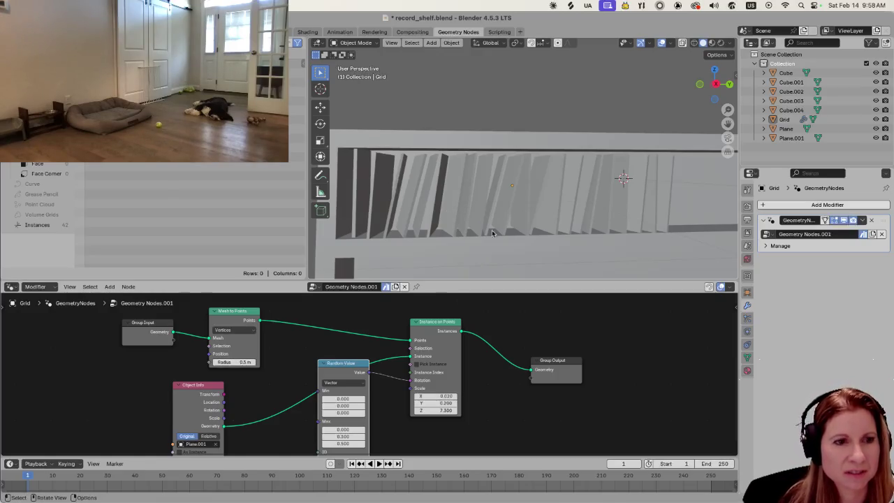
Nudge Random Value, widen the node editor, and move Mesh to Points up and left.
left_click_drag(343, 368, 340, 364)
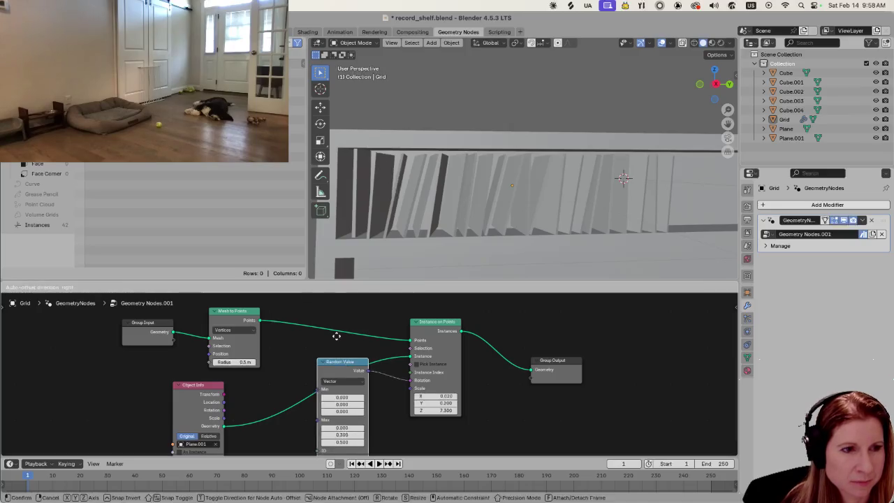
left_click(237, 310)
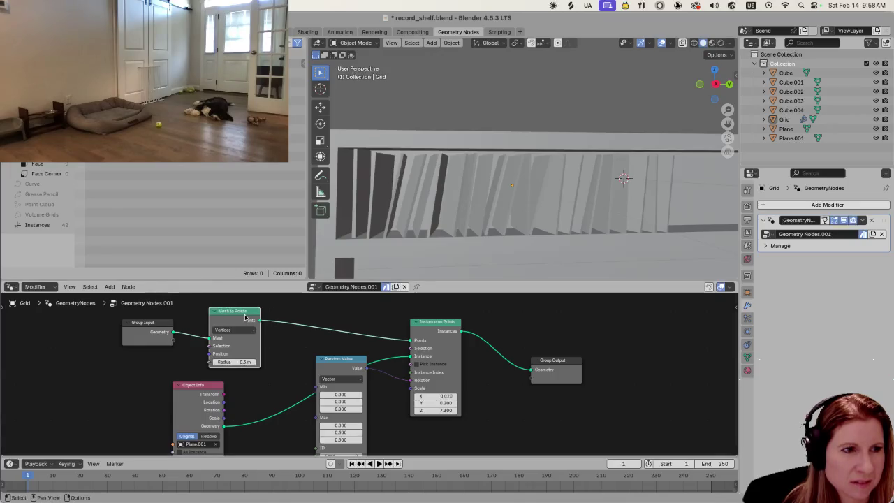
left_click(240, 297)
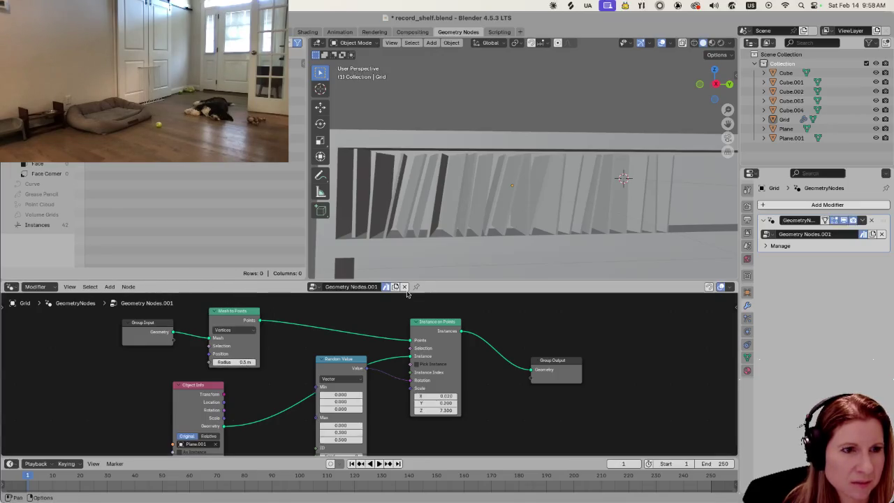
left_click_drag(419, 285, 297, 237)
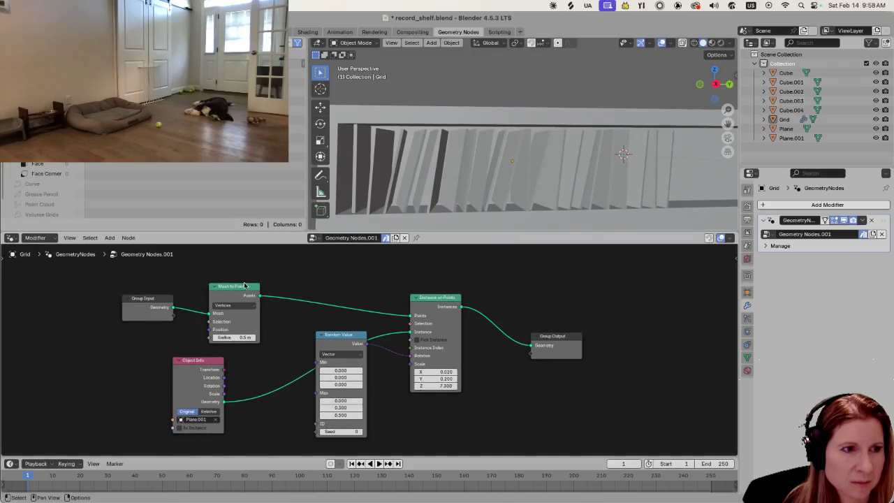
left_click_drag(243, 286, 221, 249)
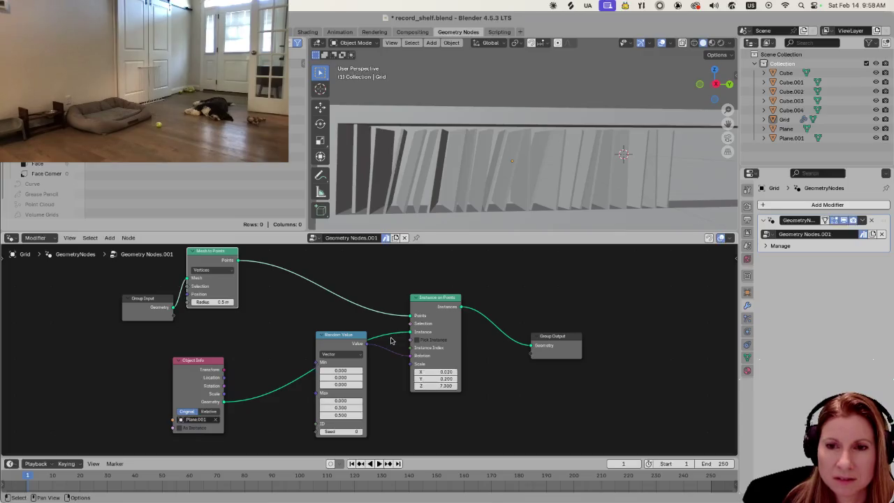
Shrink the node editor to enlarge the 3D view, then enlarge the editor again.
left_click_drag(451, 231, 449, 329)
scroll(475, 280, "down", 3)
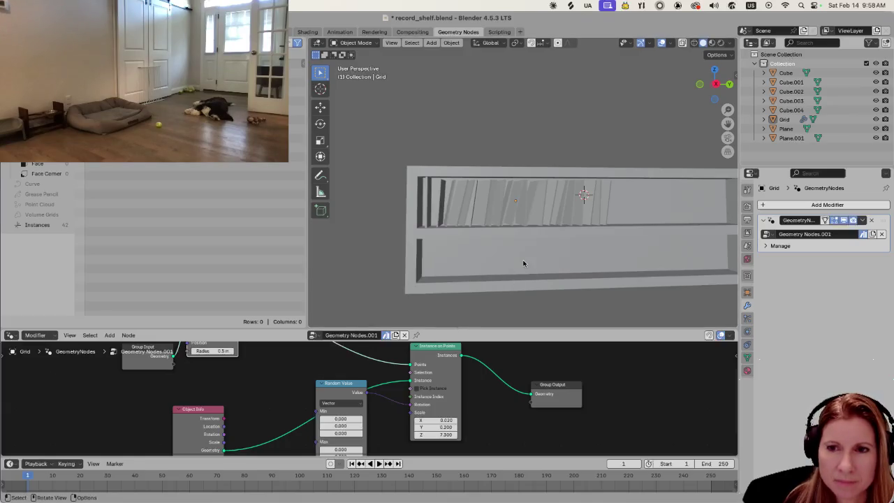
scroll(525, 272, "up", 2)
scroll(528, 279, "up", 2)
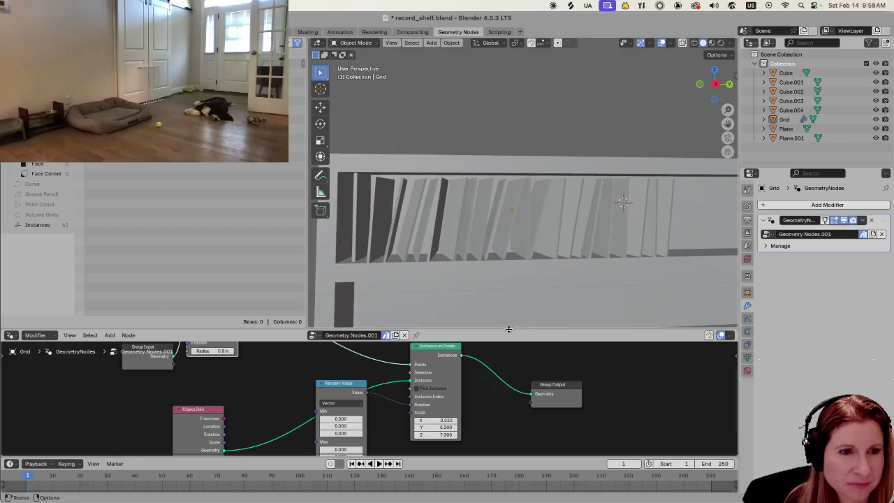
left_click_drag(506, 330, 506, 290)
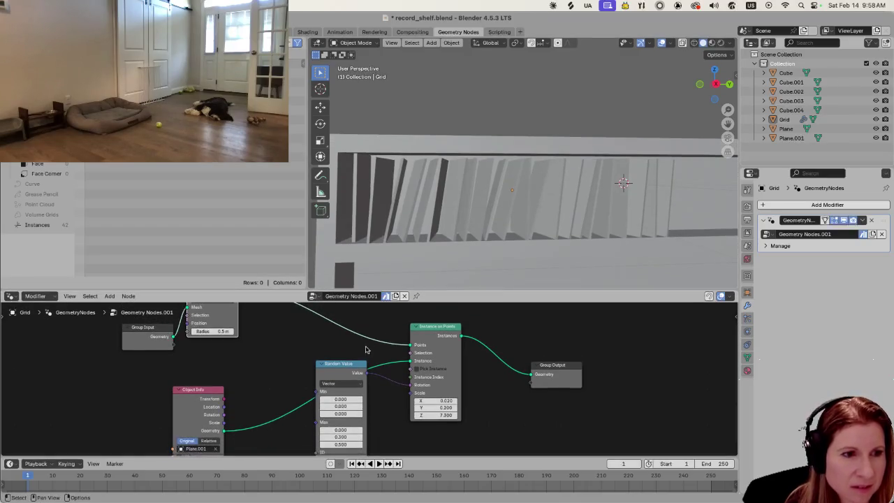
Move Random Value up and left and place Object Info near Group Input.
left_click_drag(332, 363, 273, 322)
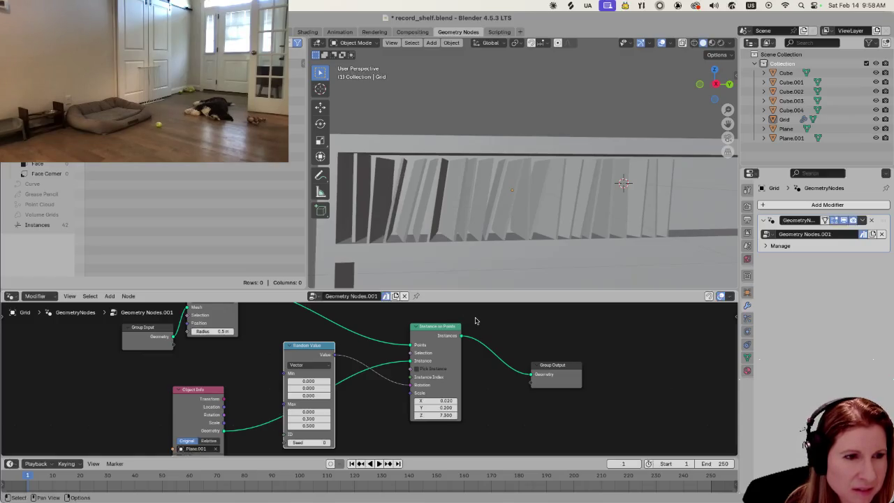
mouse_move(208, 391)
left_mouse_down()
mouse_move(220, 337)
mouse_move(224, 348)
left_mouse_up()
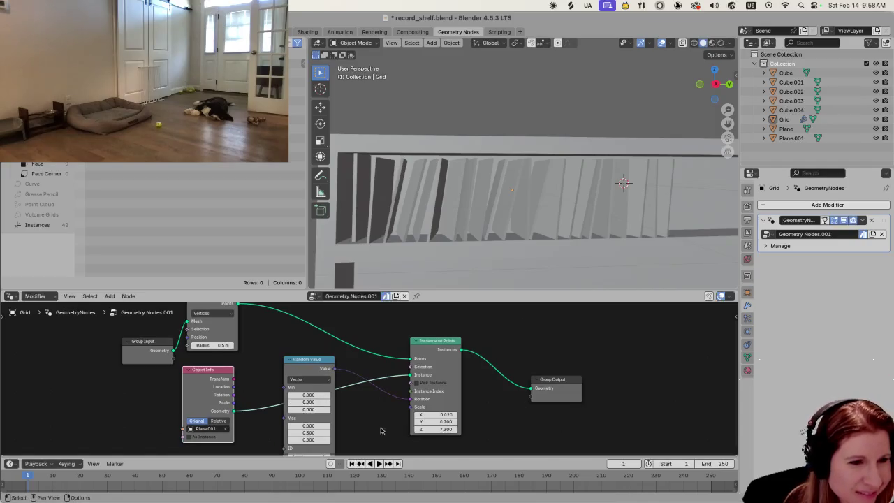
scroll(363, 434, "down", 1)
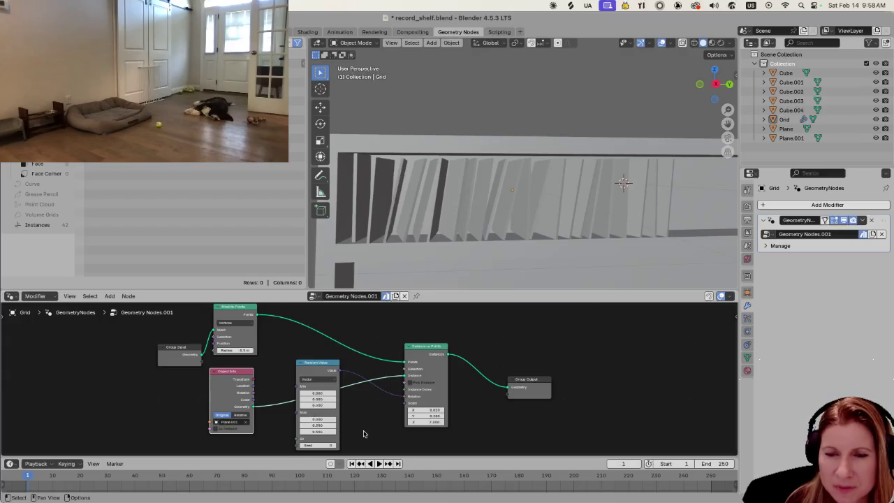
scroll(463, 238, "down", 2)
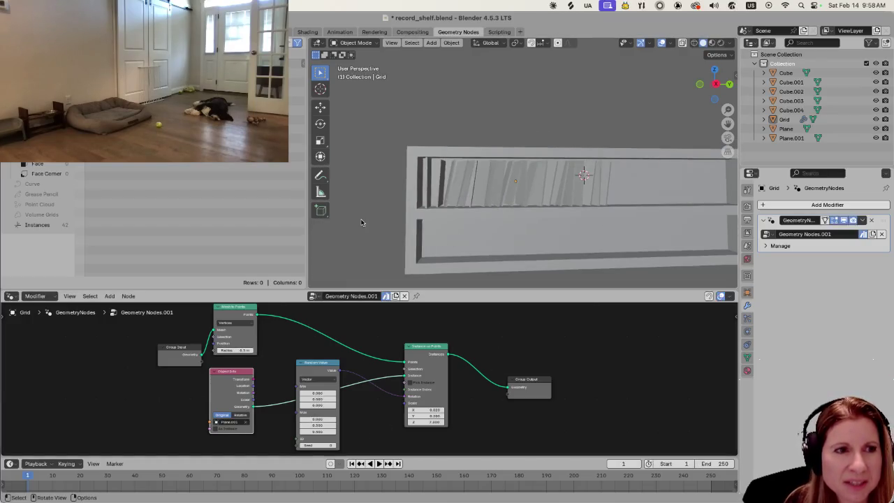
key("shift+a")
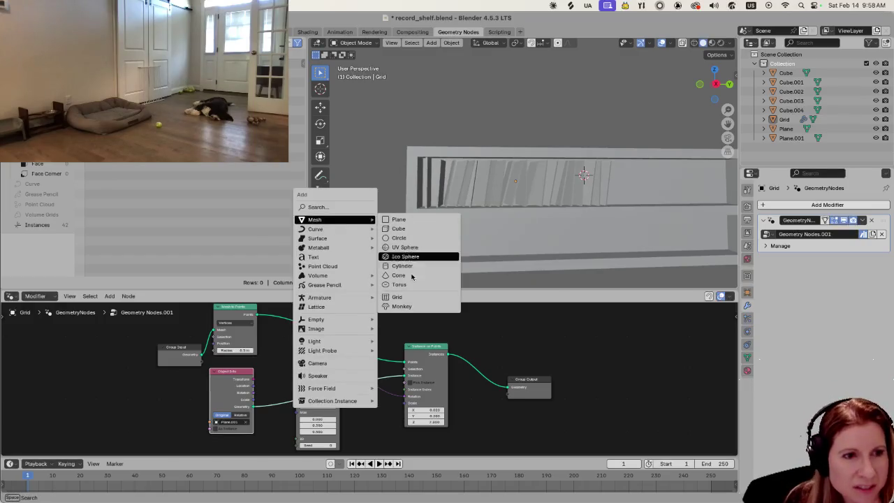
left_click(397, 297)
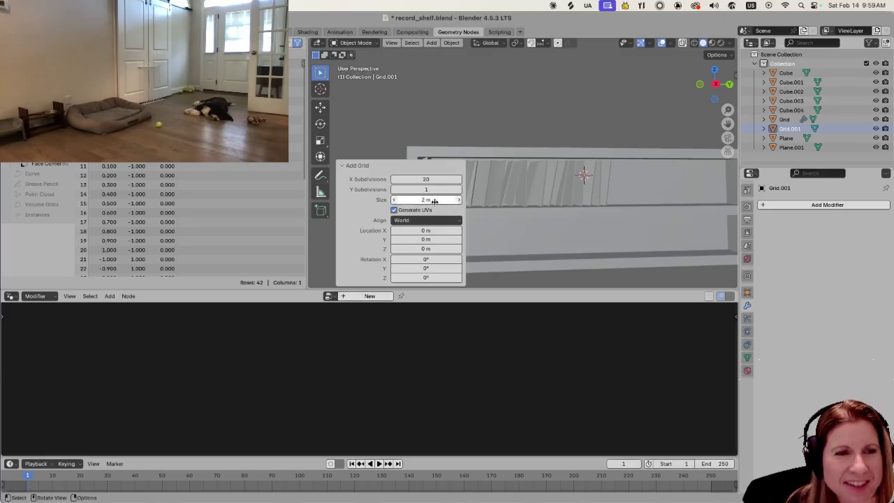
left_click(396, 189)
left_click(394, 191)
left_click(450, 190)
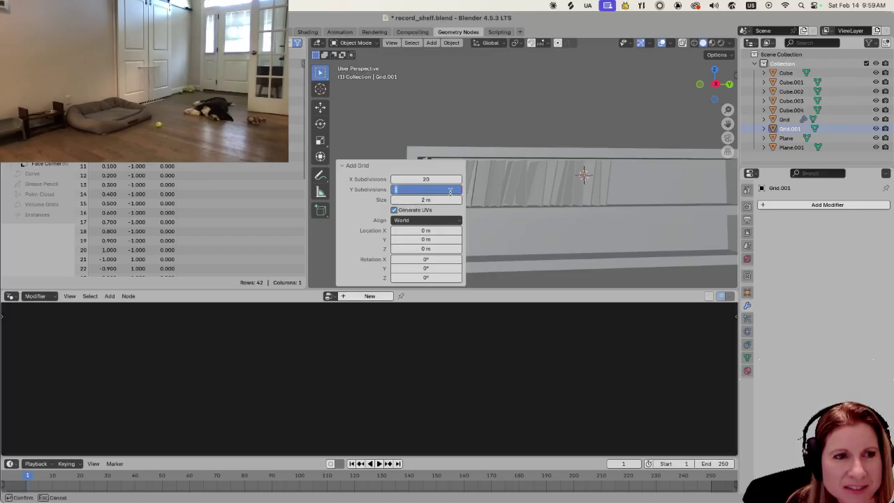
key("Return")
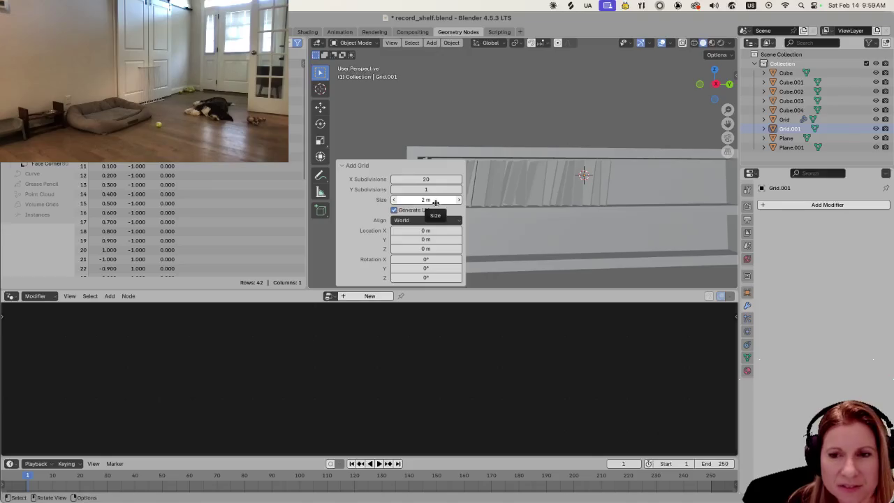
left_click(479, 125)
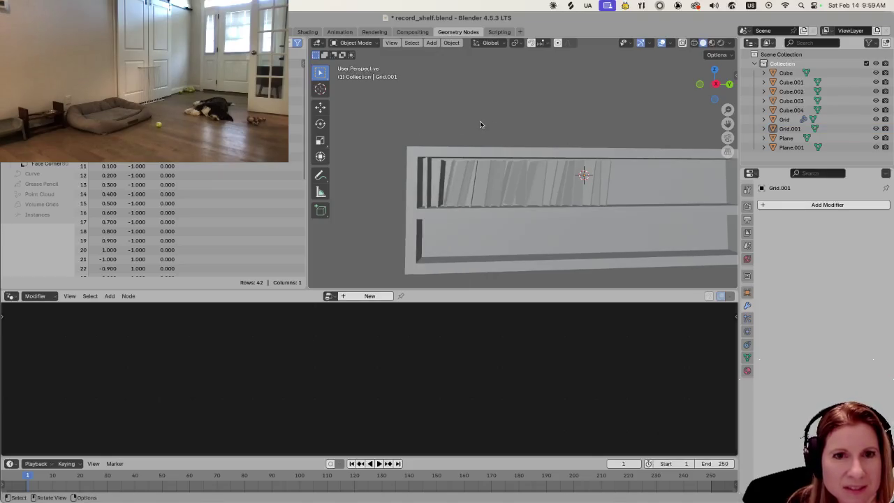
key("x")
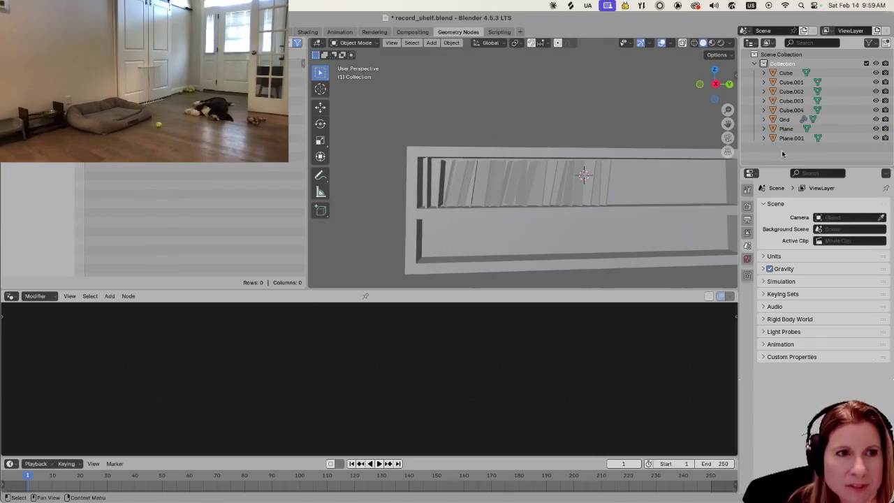
left_click(536, 180)
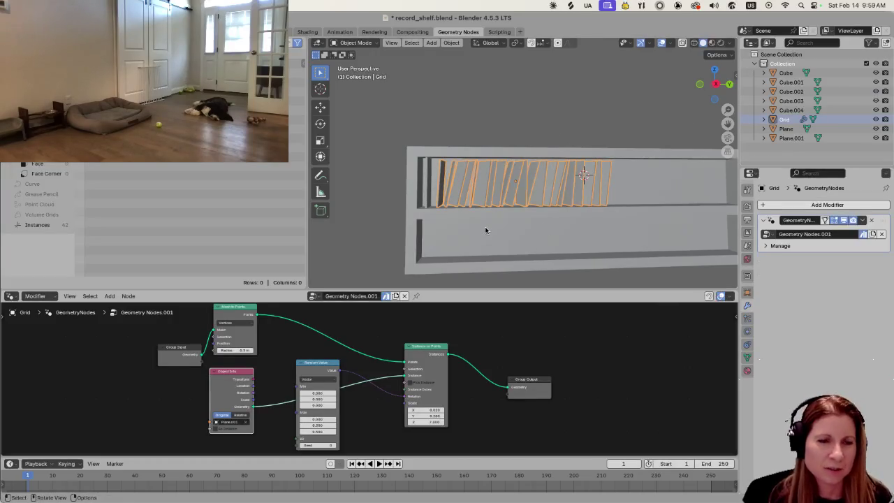
Experiment with the Instance on Points Y scale, trying 0.1, -0.1, -0.3 and 0.
scroll(495, 245, "up", 3)
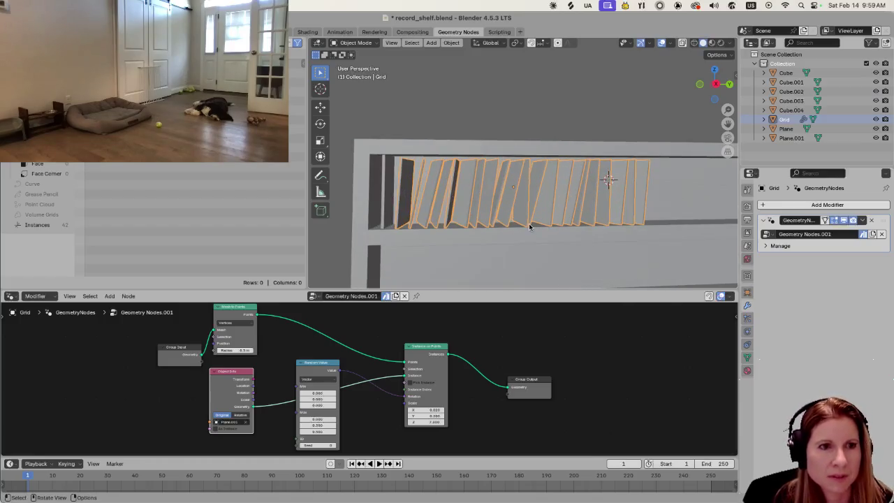
middle_click_drag(521, 225, 521, 224)
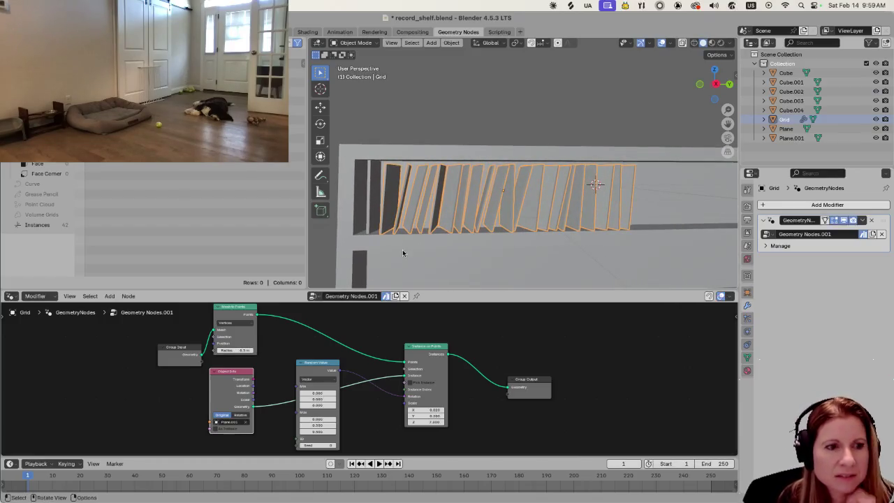
scroll(467, 441, "up", 1)
scroll(462, 441, "up", 1)
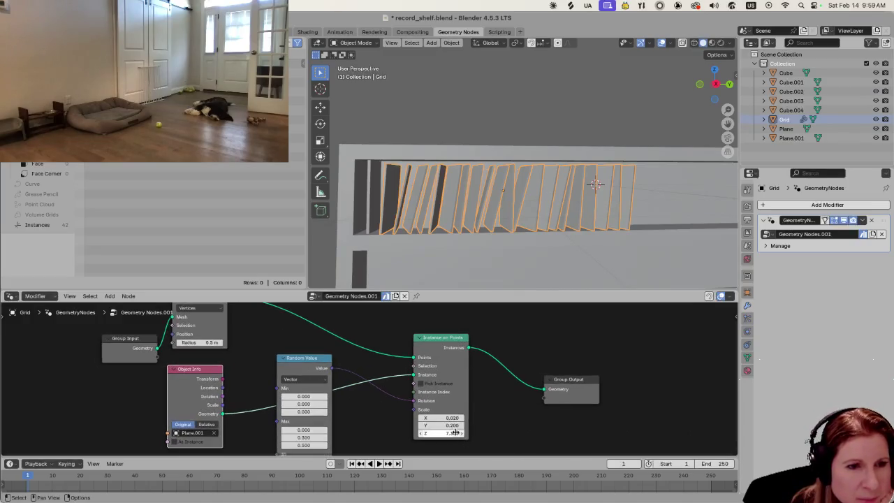
left_click(426, 425)
type(".1")
key("Return")
key("minus")
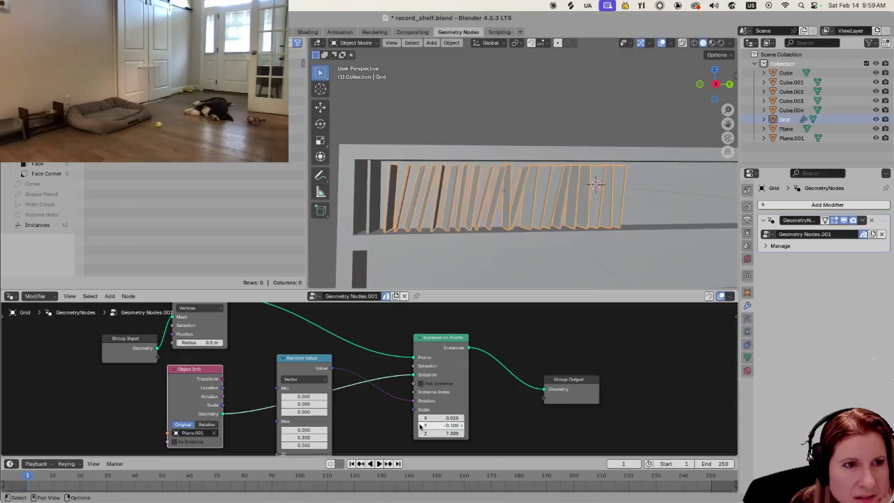
left_click(421, 426)
left_click(422, 425)
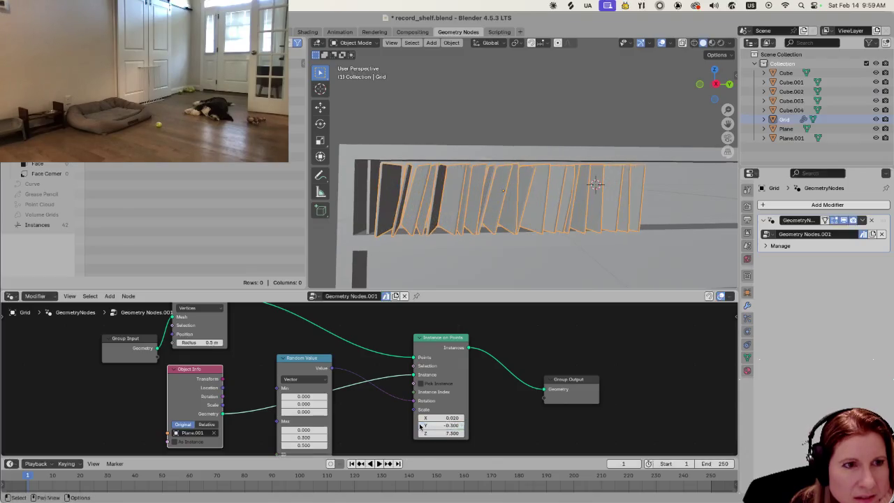
left_click(460, 425)
left_click(461, 425)
left_click(461, 426)
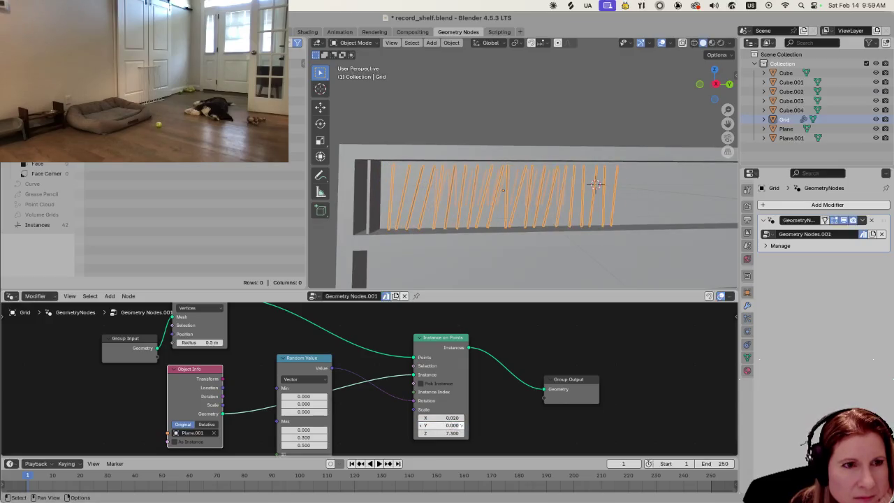
left_click(460, 425)
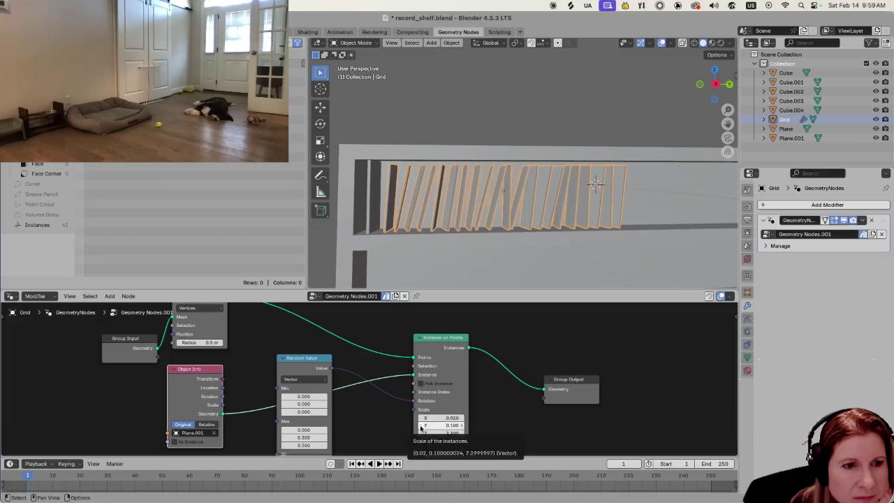
key("BackSpace")
Set the records' X scale to 0.02 after trying larger values like 0.42.
left_click(463, 417)
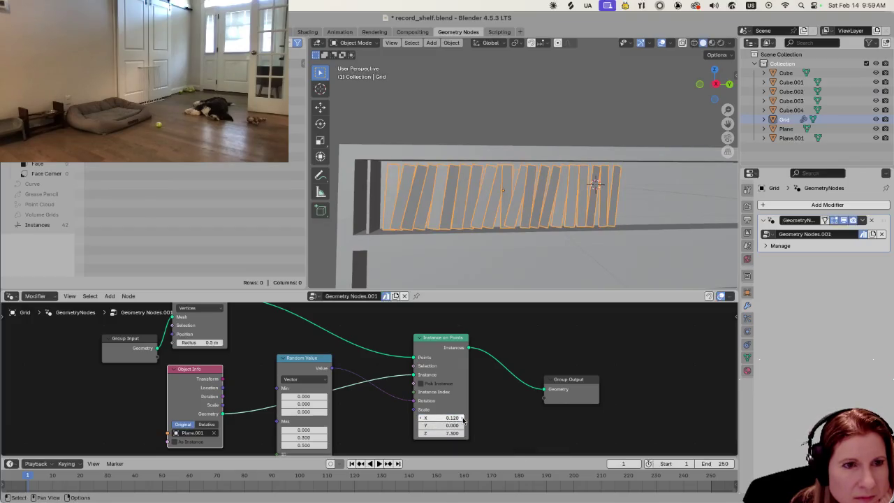
left_click(464, 418)
left_click(464, 418)
left_click(464, 418)
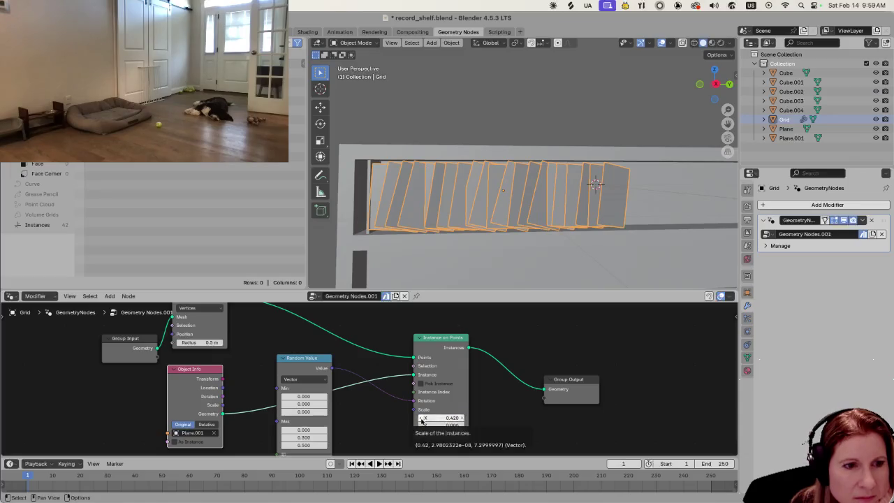
left_click_drag(422, 419, 422, 421)
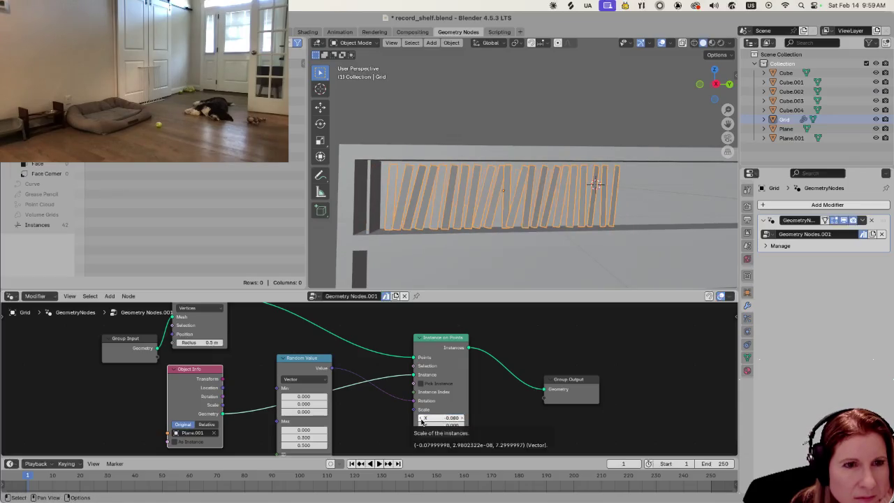
left_click(441, 418)
type("0.02")
key("Return")
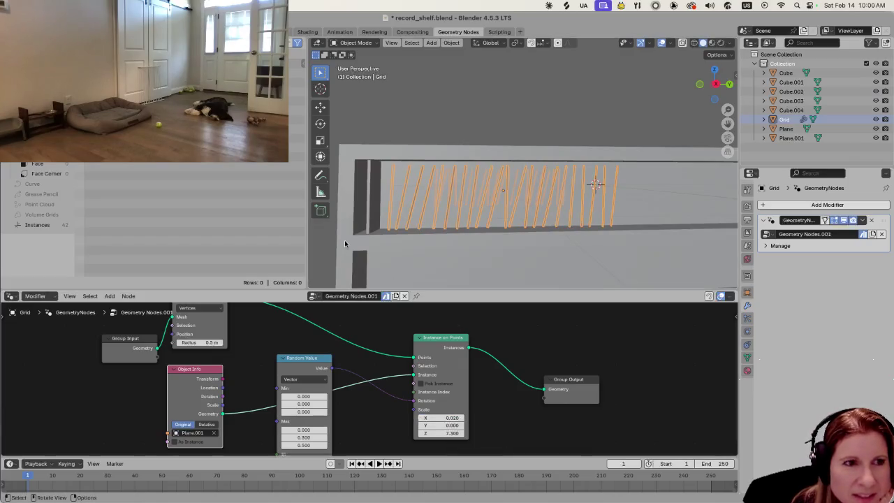
middle_click_drag(382, 234, 383, 220)
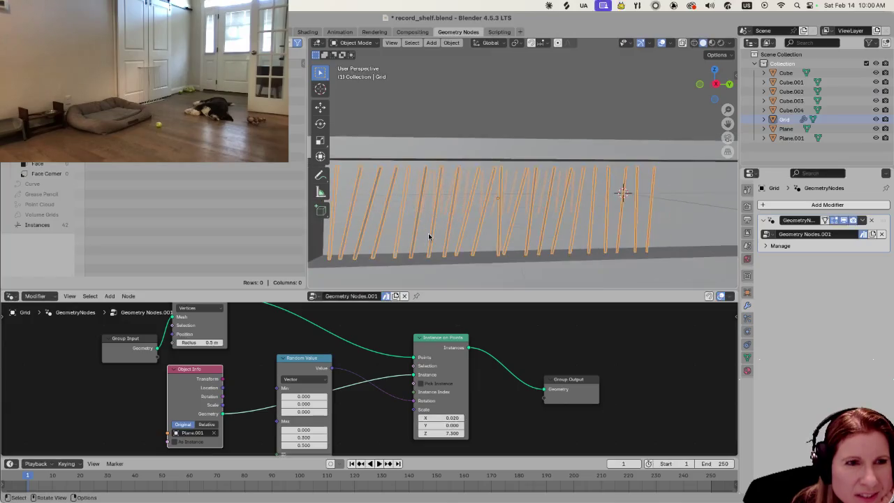
scroll(429, 232, "down", 3)
Set the records' Z scale to 7.3 and adjust Y scale for narrower panels.
left_click(462, 434)
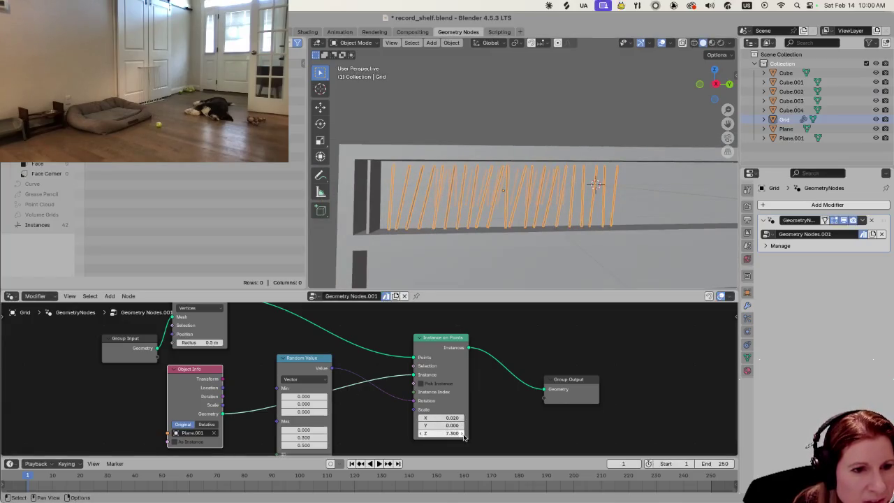
left_click(462, 434)
left_click(463, 434)
left_click(463, 433)
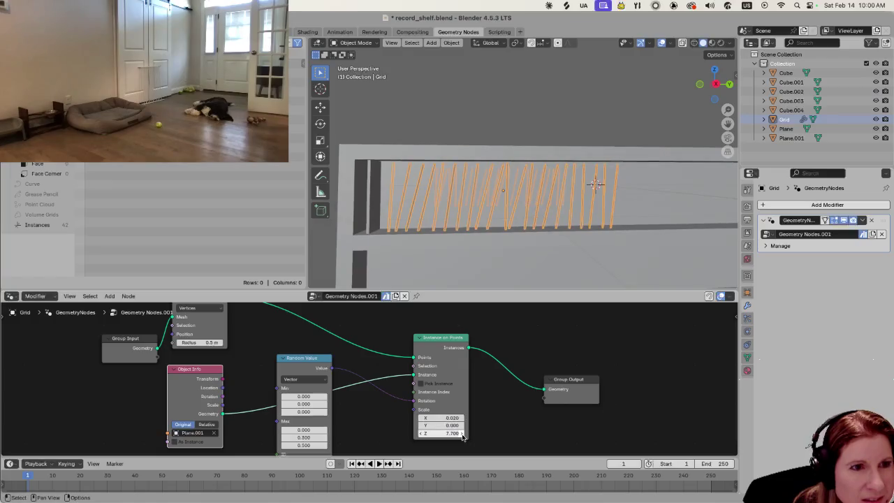
left_click(421, 434)
left_click(421, 433)
left_click(421, 434)
left_click(421, 434)
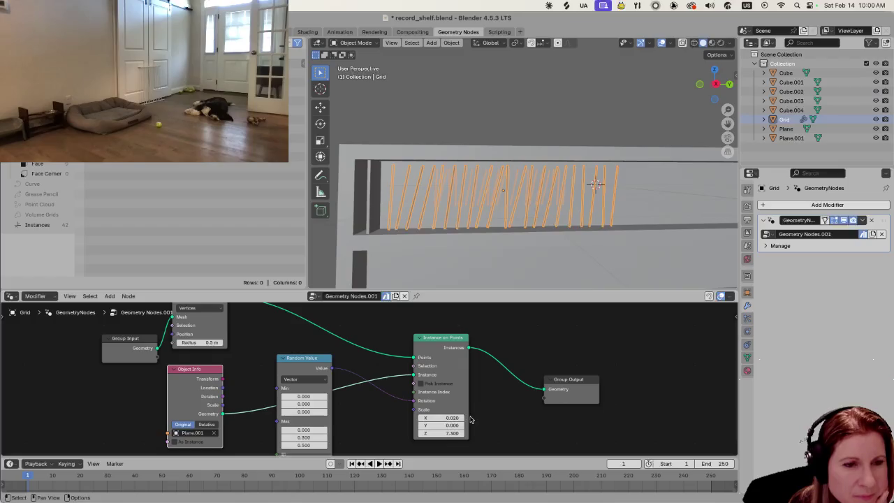
left_click_drag(460, 426, 489, 426)
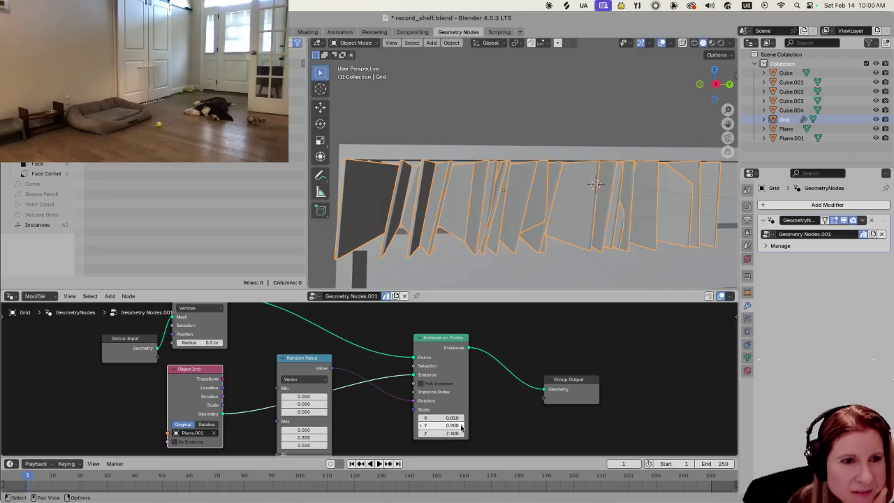
left_click_drag(461, 426, 440, 426, "ctrl")
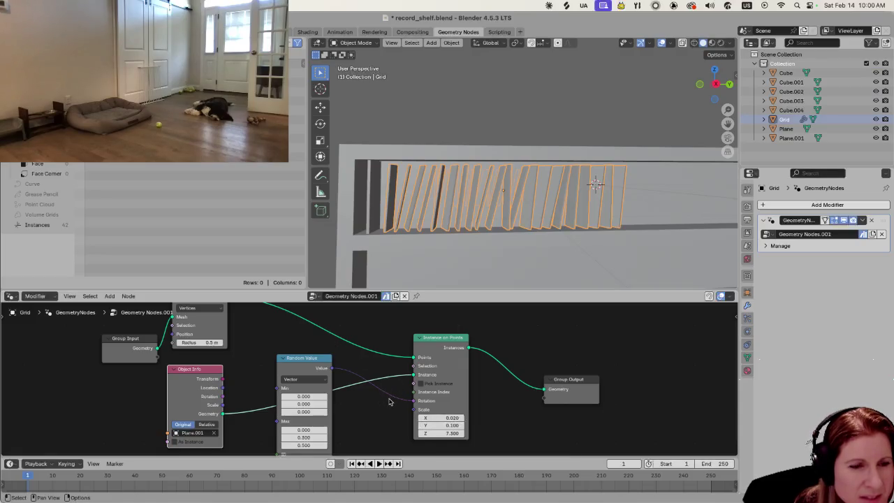
scroll(390, 402, "down", 1)
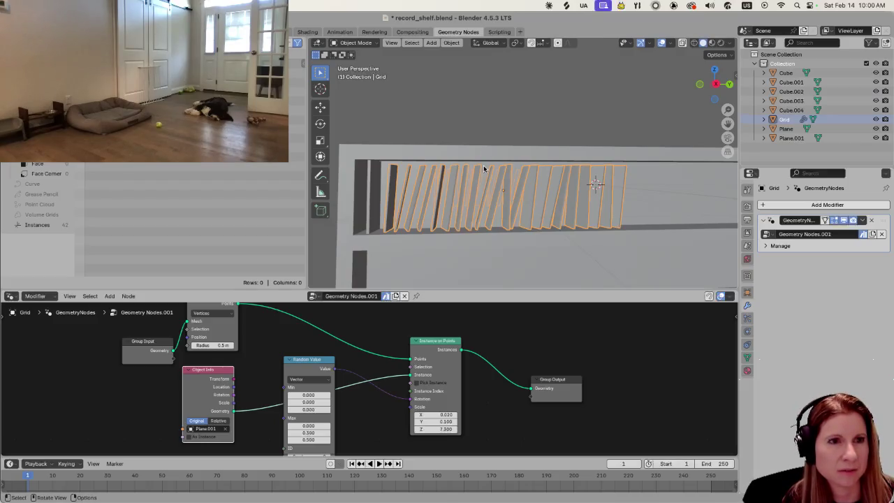
Scale the Grid narrower along global Y and orbit to check the shelf.
key("s")
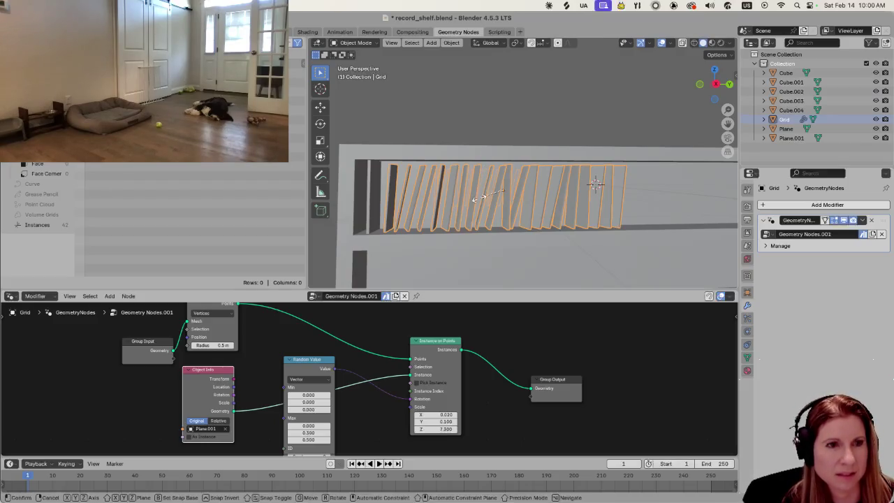
key("y")
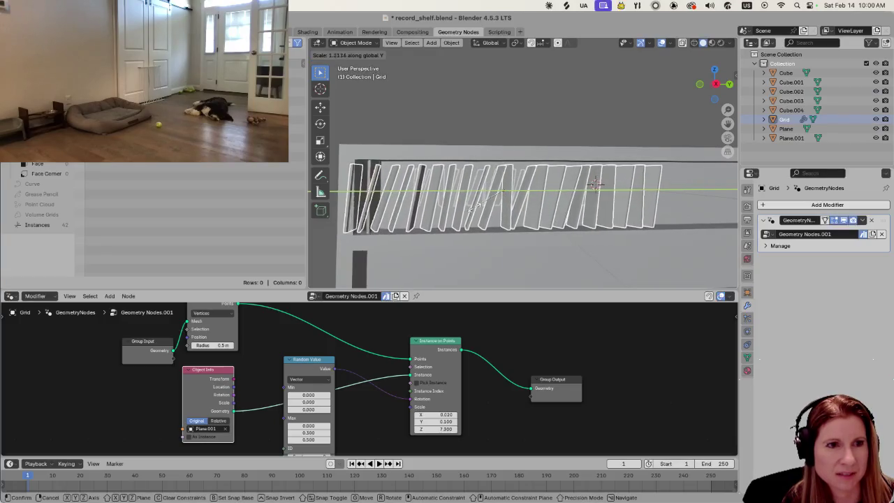
left_click(466, 208)
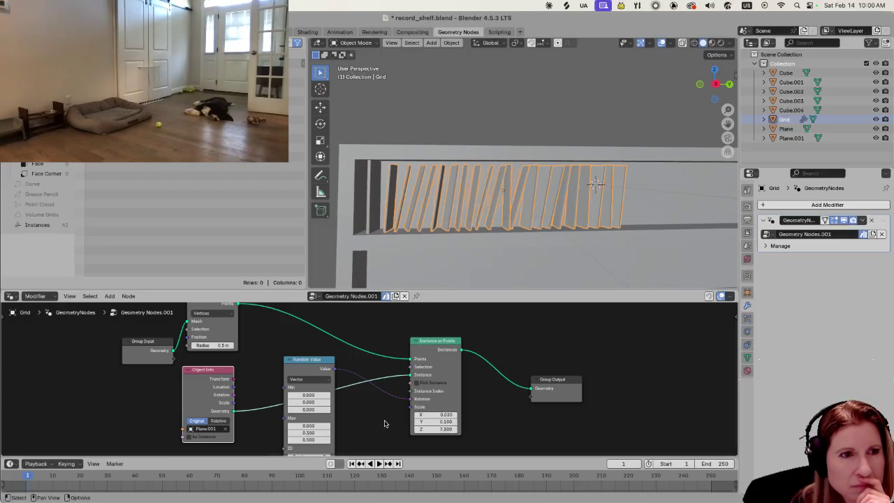
mouse_move(414, 195)
middle_mouse_down()
mouse_move(401, 220)
mouse_move(466, 209)
middle_mouse_up()
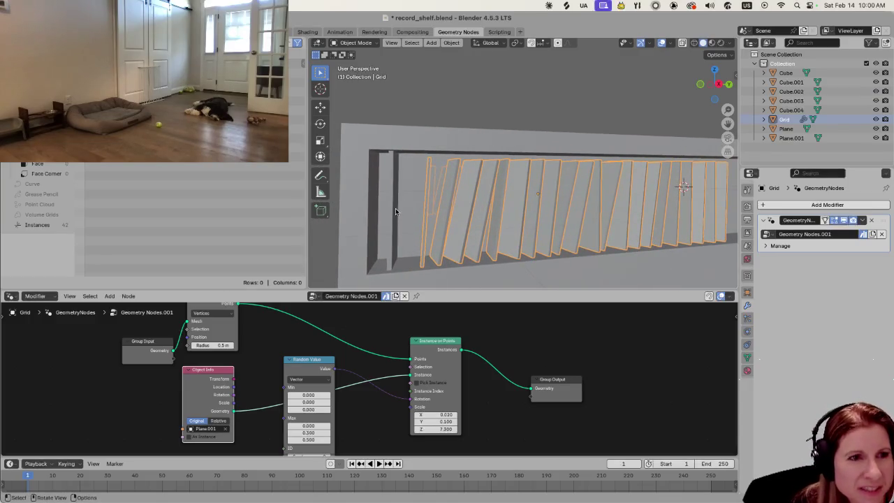
left_click(391, 213)
left_click(442, 234)
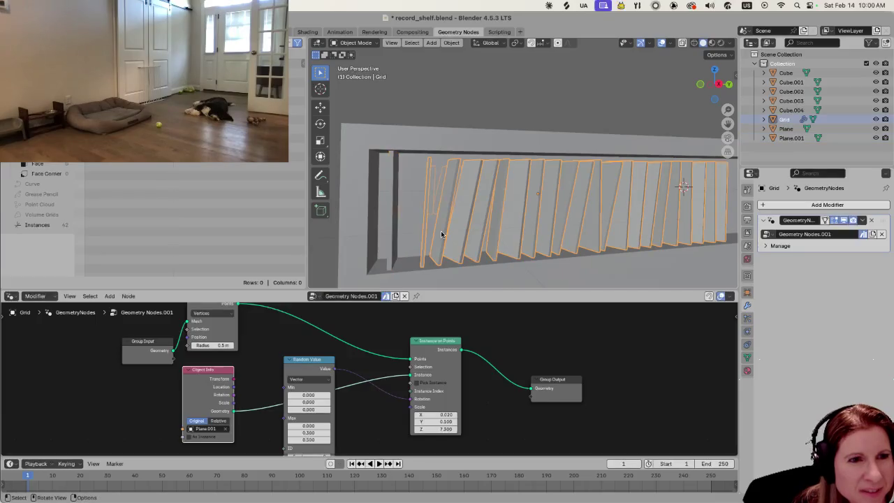
middle_click_drag(499, 236, 499, 232)
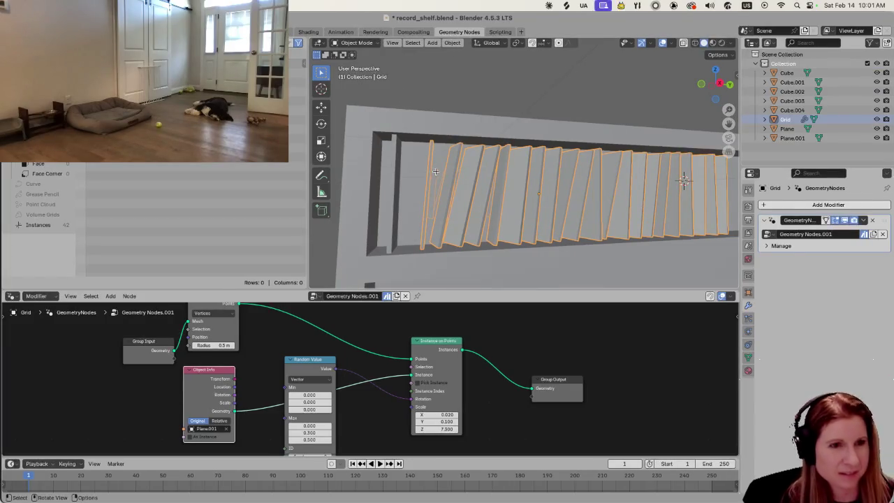
In Edit Mode, test-scale the Grid along Y, then squeeze it along Y.
key("Tab")
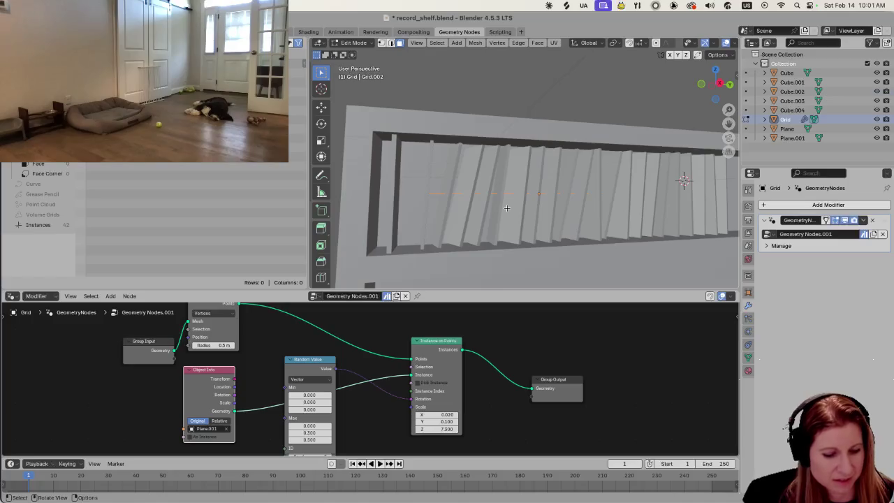
key("s")
key("y")
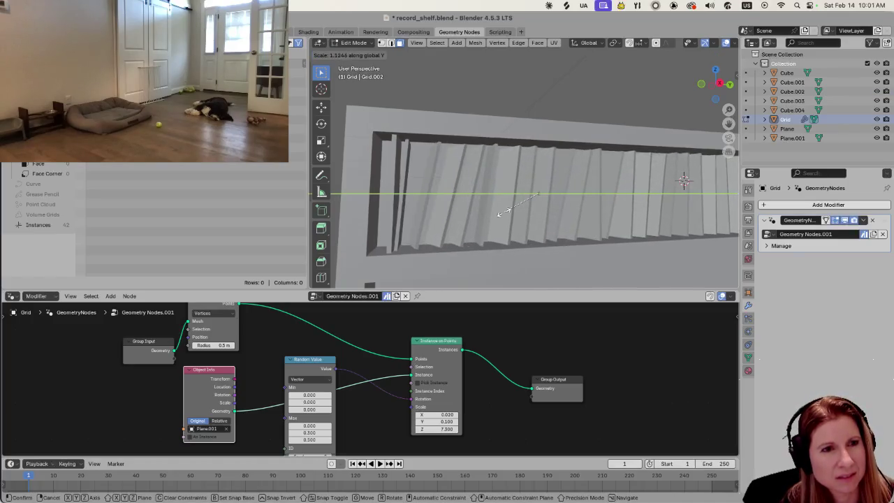
left_click(506, 210)
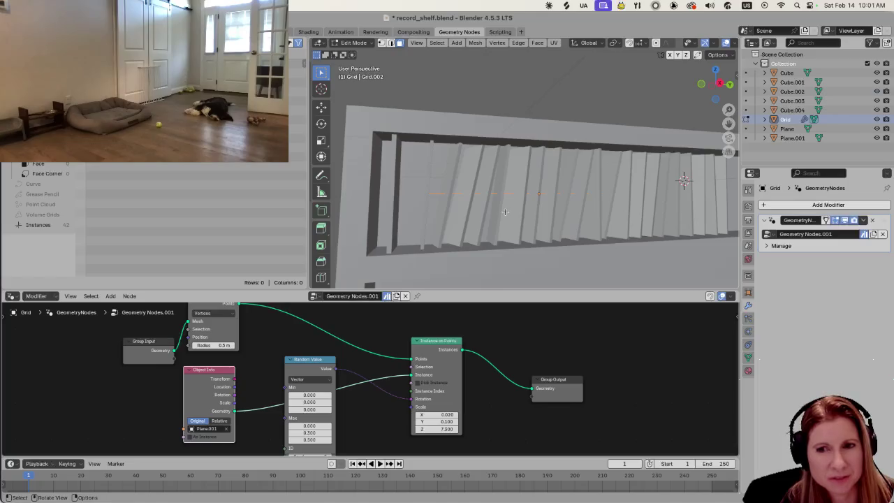
key("s")
key("x")
key("z")
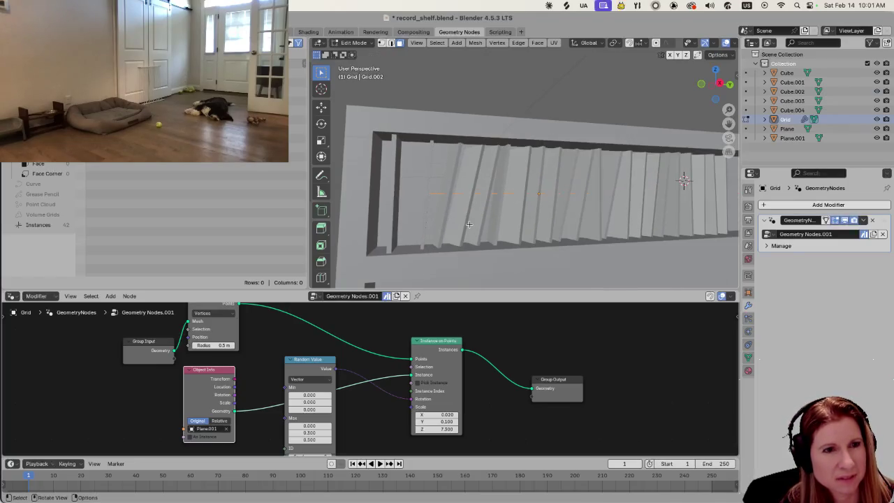
key("y")
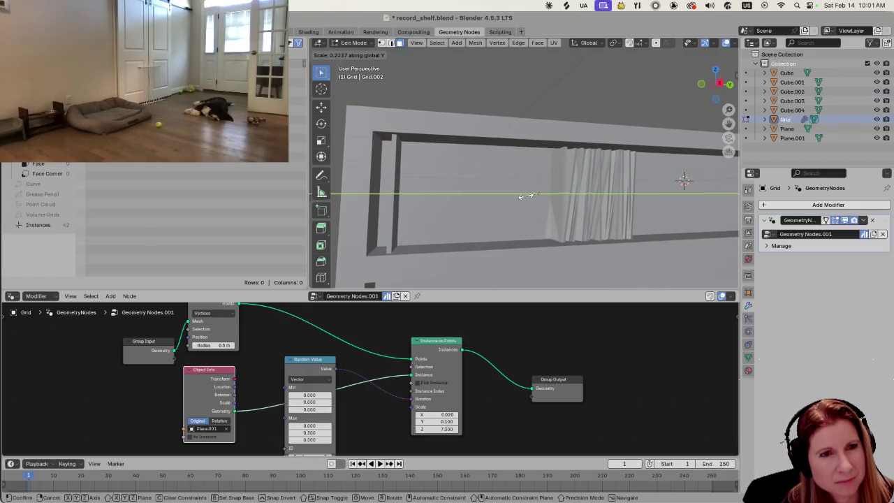
left_click(526, 195)
Undo the edit-mode squeeze, return to Object Mode, and scale the Grid along Y.
mouse_move(526, 196)
middle_mouse_down()
mouse_move(515, 251)
mouse_move(485, 248)
middle_mouse_up()
key("ctrl+z")
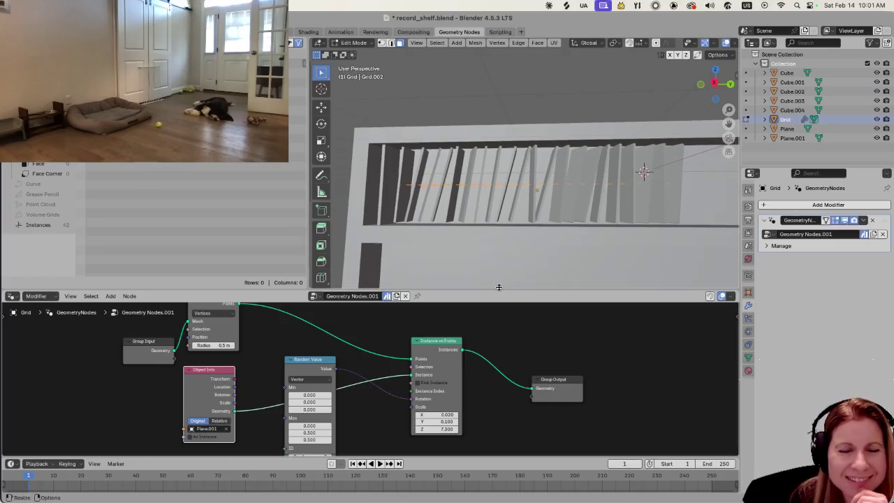
mouse_move(485, 248)
middle_mouse_down()
mouse_move(497, 216)
mouse_move(484, 230)
middle_mouse_up()
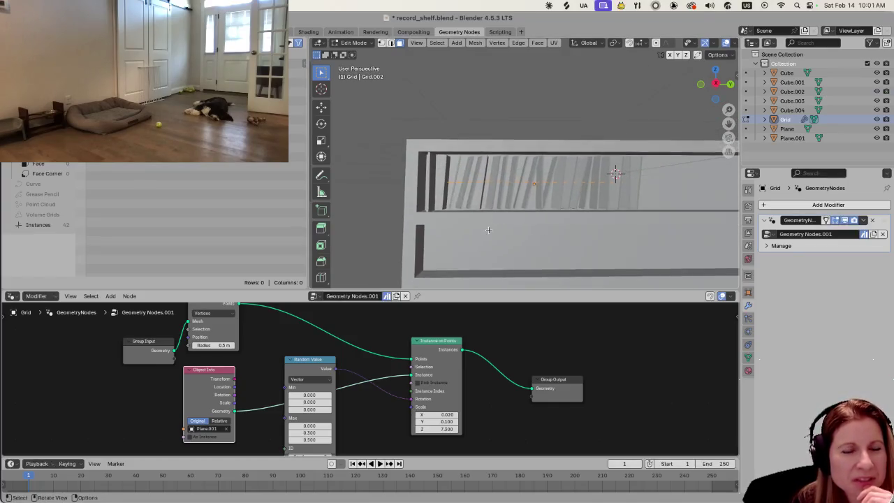
scroll(485, 230, "up", 2)
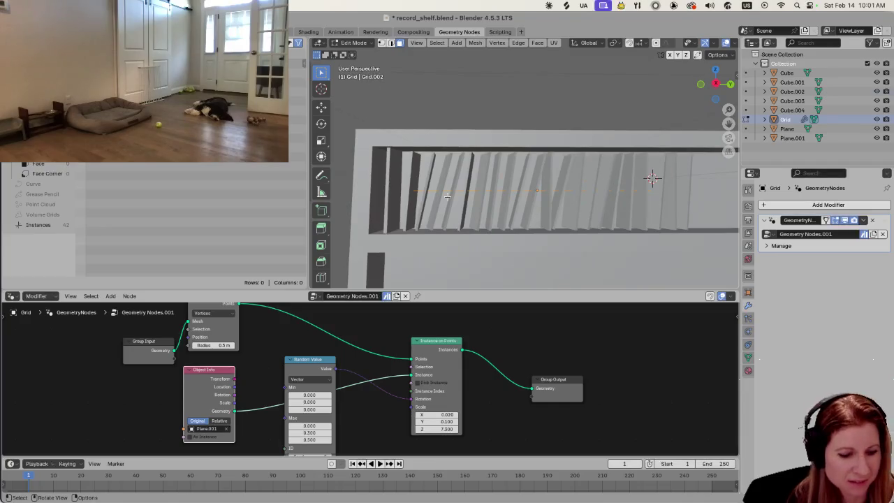
key("Tab")
key("s")
key("y")
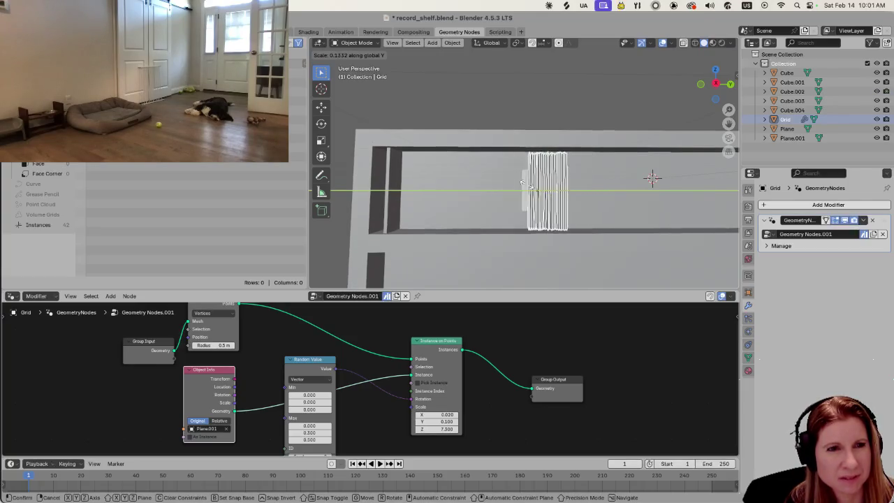
left_click(515, 190)
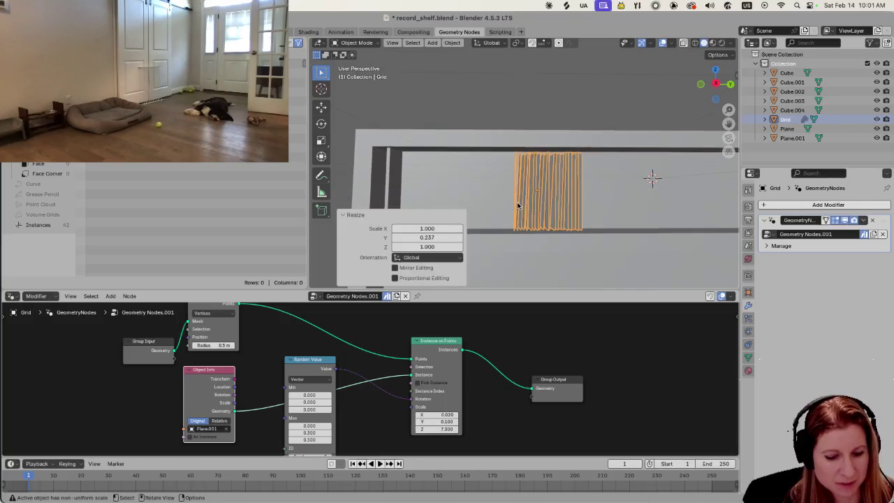
key("g")
key("y")
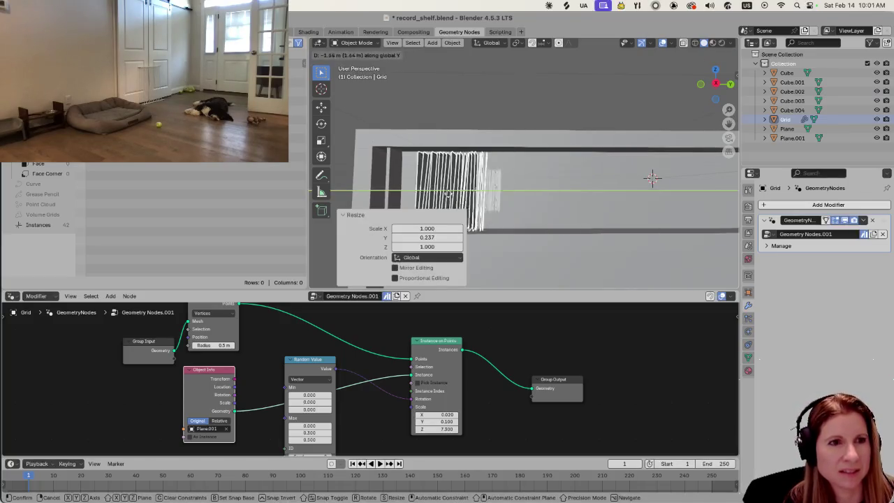
left_click(517, 188)
middle_click_drag(516, 188, 610, 228)
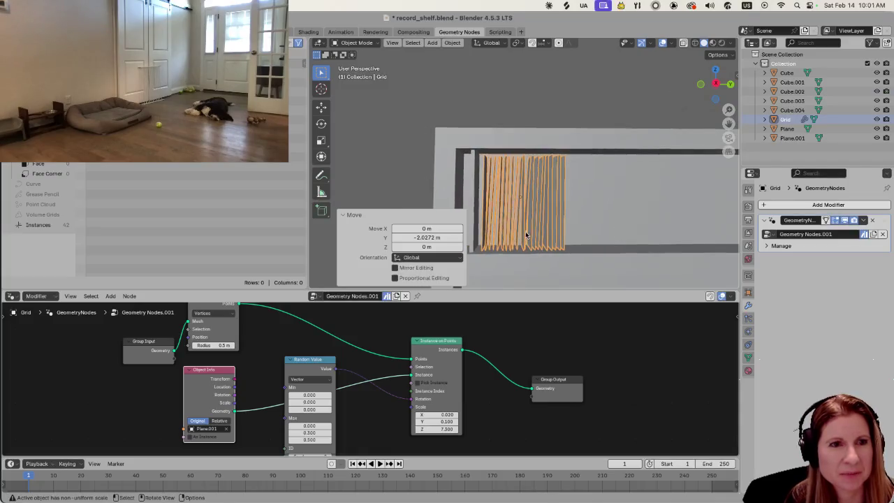
scroll(527, 231, "up", 2)
scroll(527, 231, "up", 2)
middle_click_drag(527, 236, 485, 228, "shift")
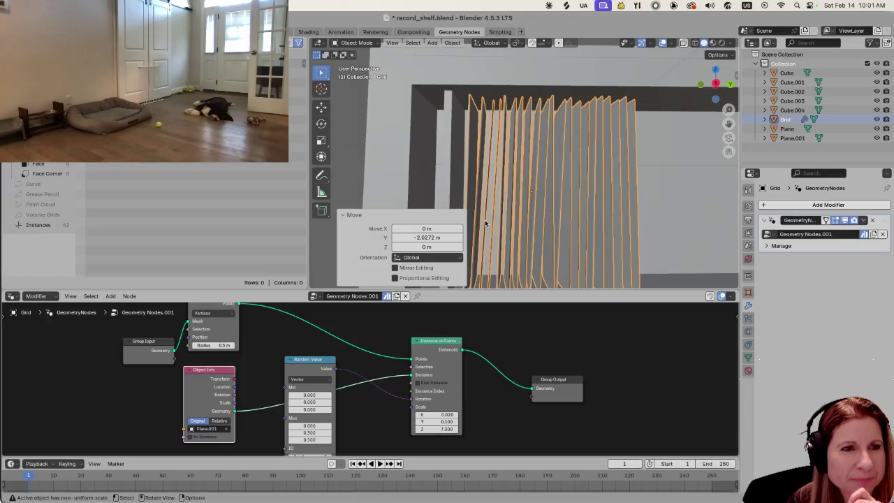
scroll(493, 227, "down", 1)
left_click(372, 151)
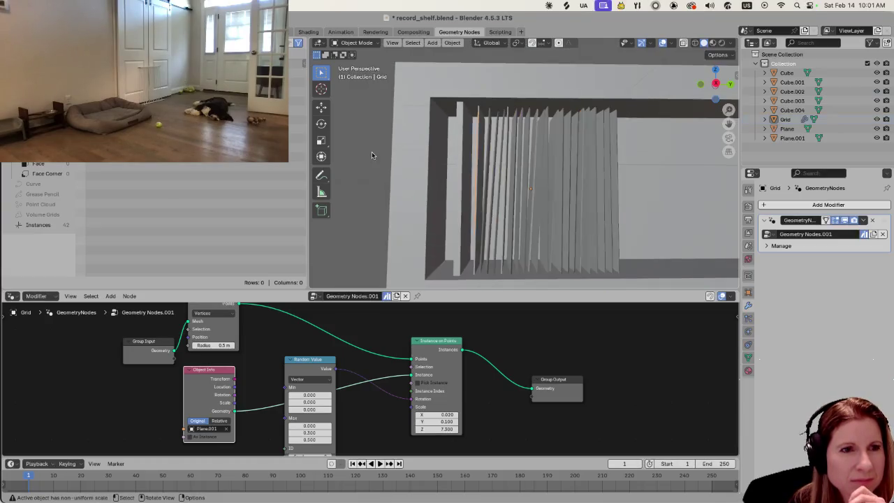
left_click(538, 193)
scroll(533, 238, "up", 1)
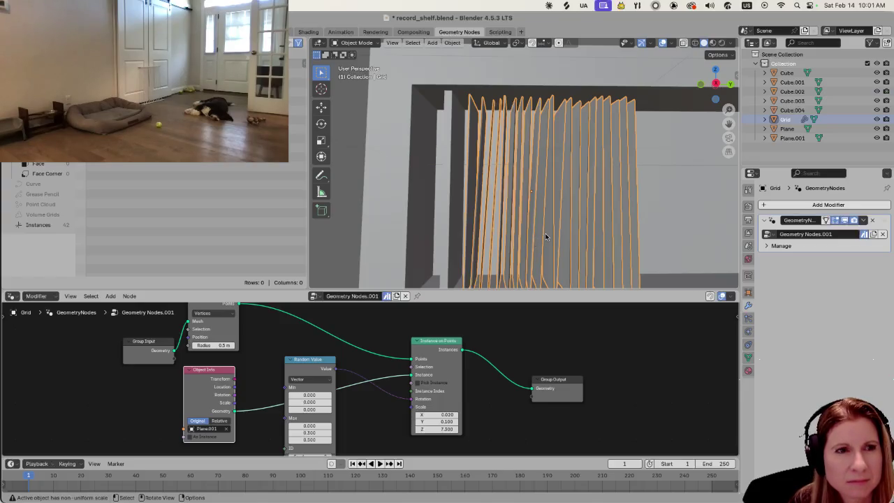
scroll(546, 237, "down", 1)
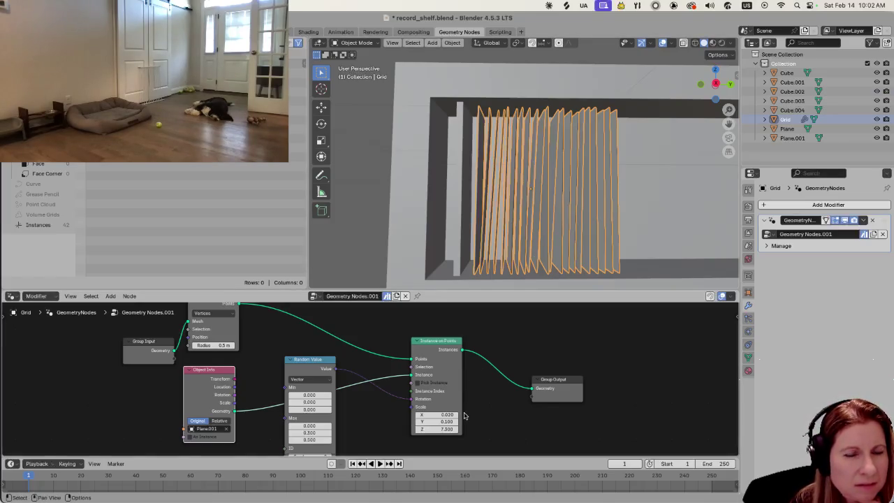
Bring the Random Value maximum Z from about 1.1 down to 0.
left_click(331, 440)
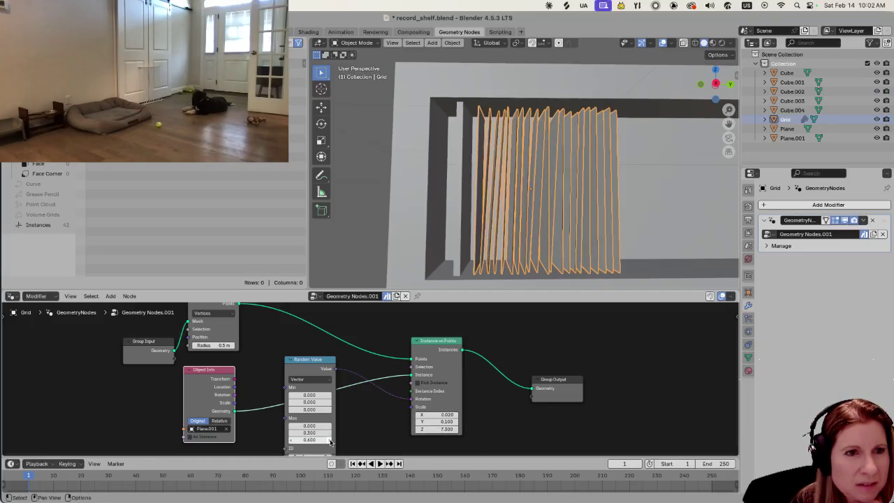
left_click_drag(330, 440, 322, 440)
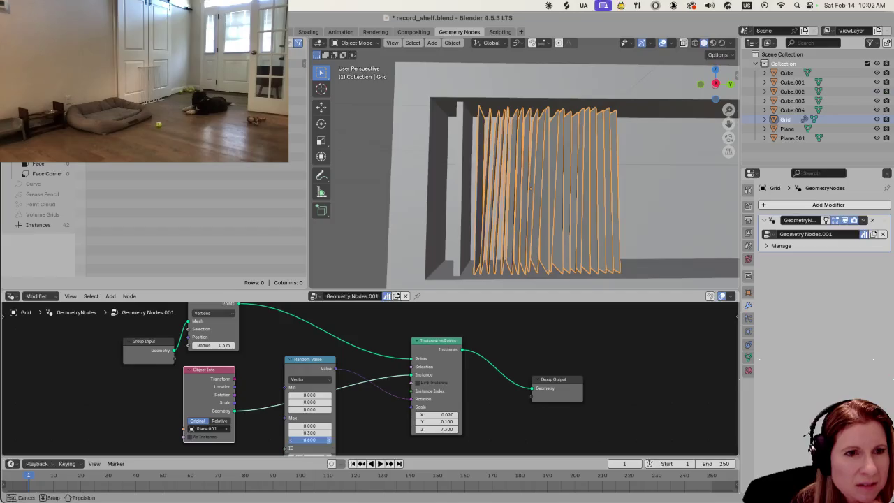
left_click(292, 440)
left_click(291, 440)
left_click(291, 440)
left_click(291, 440)
left_click(292, 440)
left_click(291, 440)
left_click(292, 440)
left_click(291, 440)
left_click(291, 440)
left_click(291, 440)
left_click(292, 441)
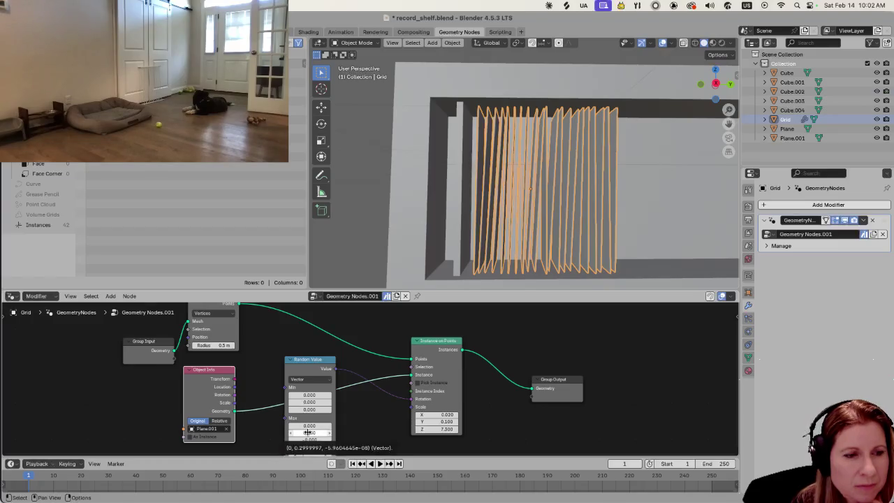
Undo a trial maximum Y of 0.600, keeping 0.300, and nudge maximum X near zero.
left_click(308, 433)
mouse_move(308, 433)
left_mouse_down()
mouse_move(328, 435)
mouse_move(292, 436)
left_mouse_up()
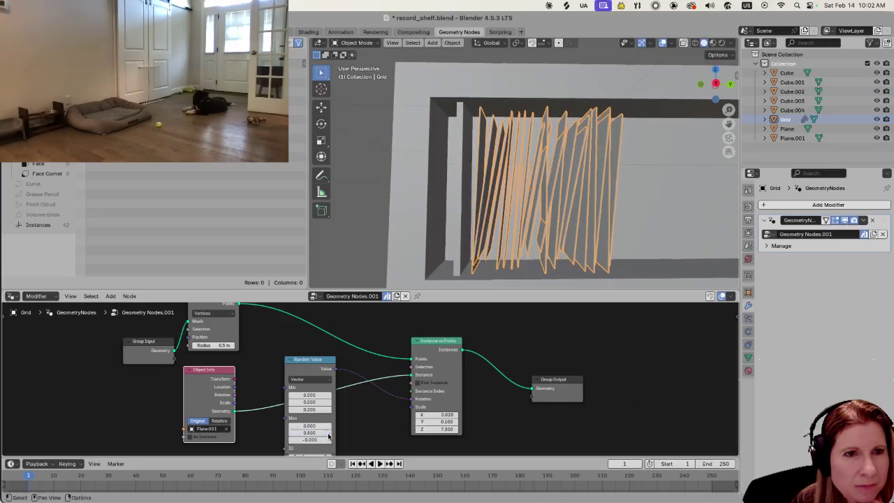
key("ctrl+z")
key("ctrl+z")
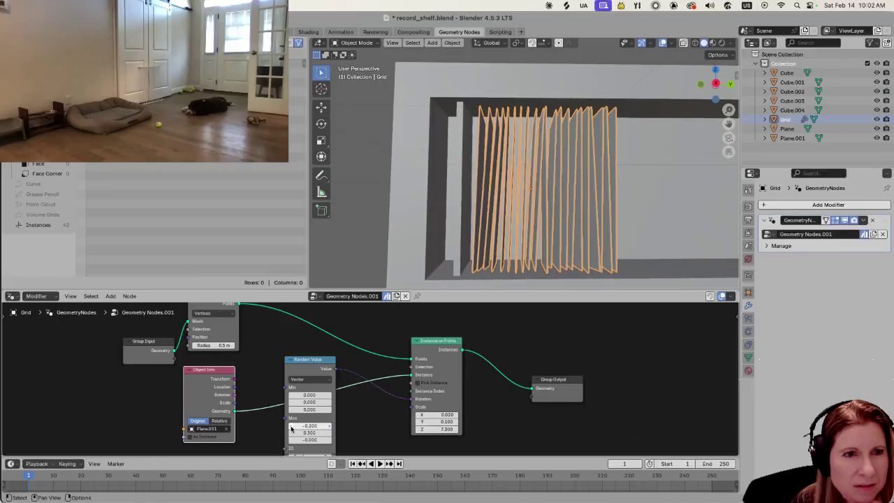
left_click_drag(292, 429, 334, 431)
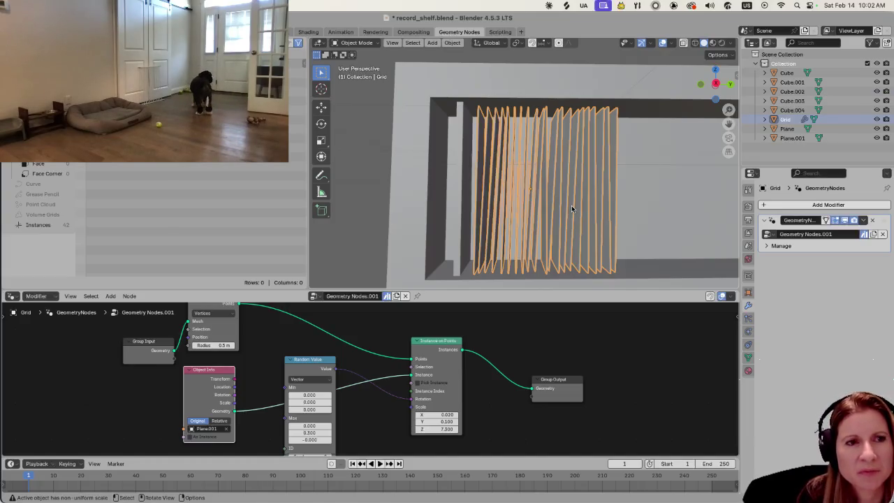
Zoom, select and deselect the record planes, and orbit to a tilted shelf view.
scroll(571, 206, "up", 2)
scroll(562, 204, "up", 2)
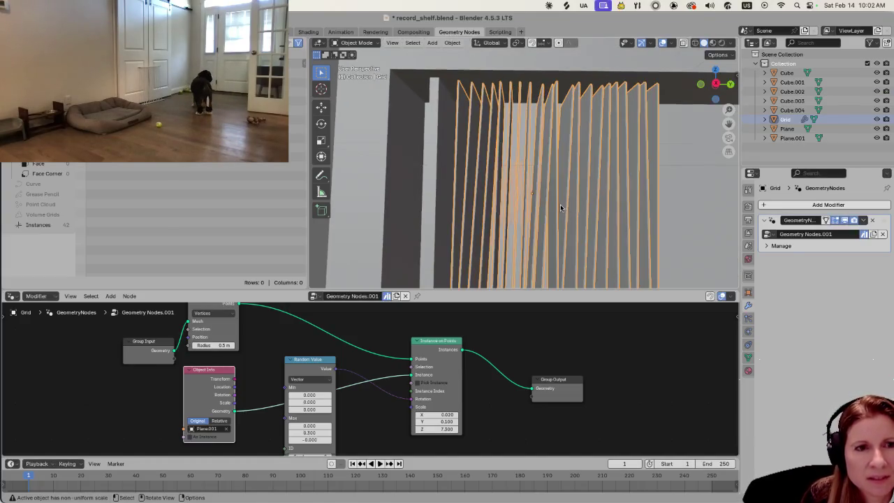
scroll(560, 204, "down", 3)
scroll(560, 205, "down", 1)
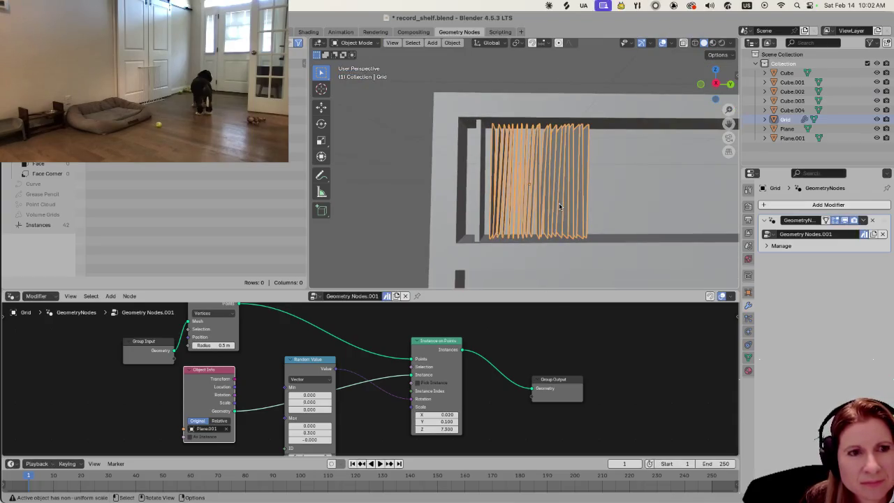
left_click(532, 254)
left_click(525, 197)
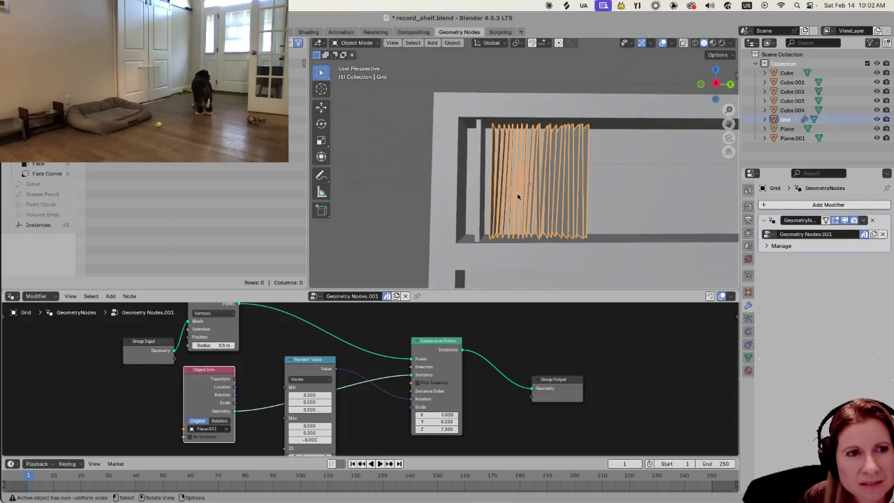
left_click(393, 153)
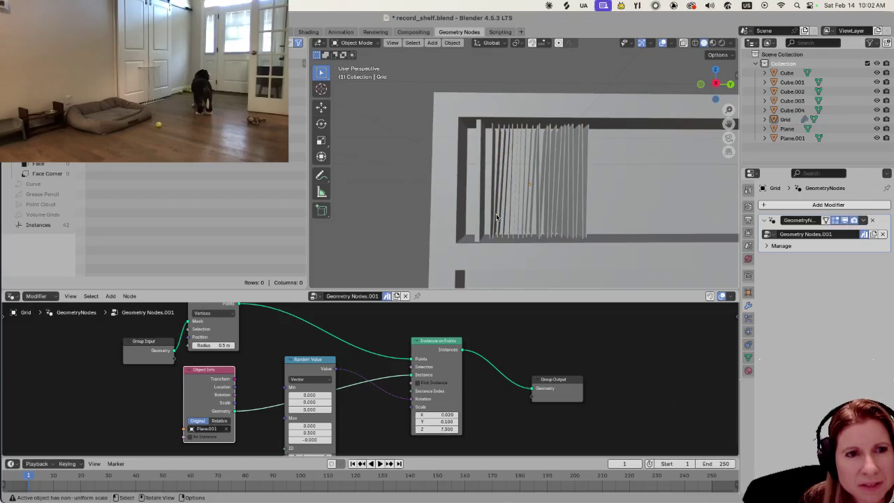
mouse_move(494, 219)
middle_mouse_down()
mouse_move(499, 242)
mouse_move(480, 239)
mouse_move(599, 204)
mouse_move(579, 206)
middle_mouse_up()
Select the Grid and try to apply its Geometry Nodes modifier.
scroll(529, 206, "up", 2)
scroll(527, 208, "up", 2)
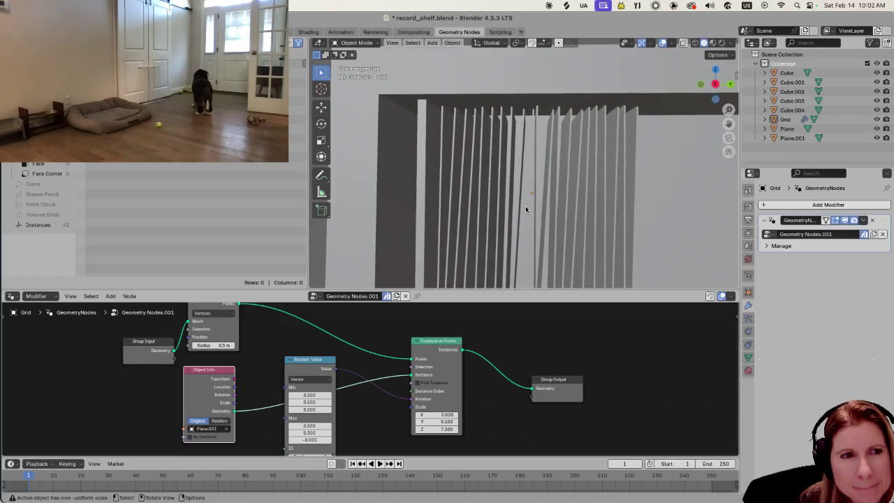
scroll(526, 209, "down", 2)
scroll(525, 207, "down", 2)
scroll(525, 208, "down", 2)
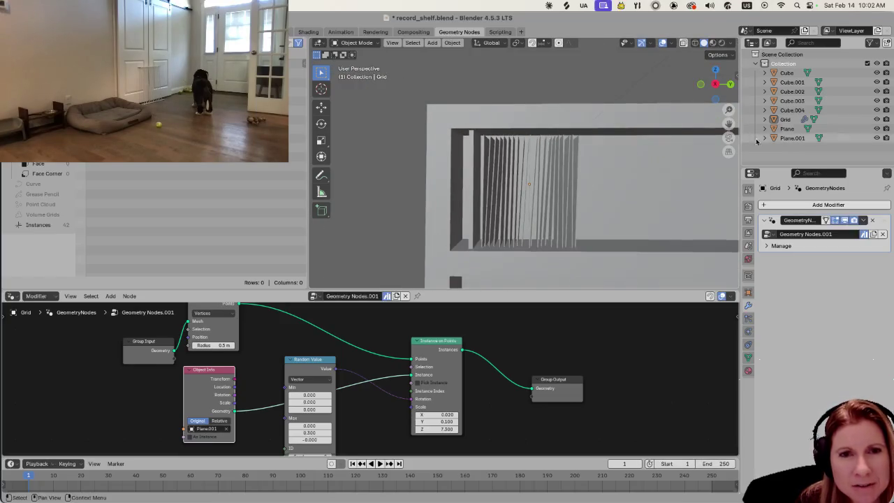
left_click(518, 183)
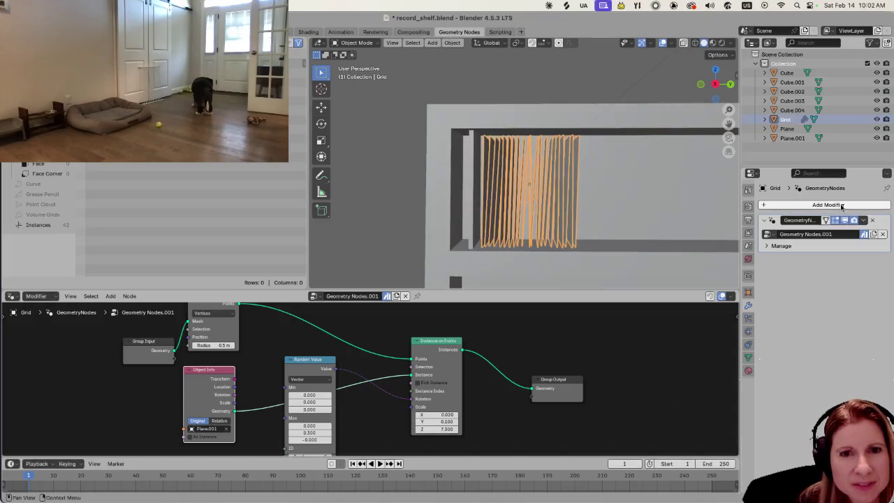
left_click(863, 220)
left_click(845, 233)
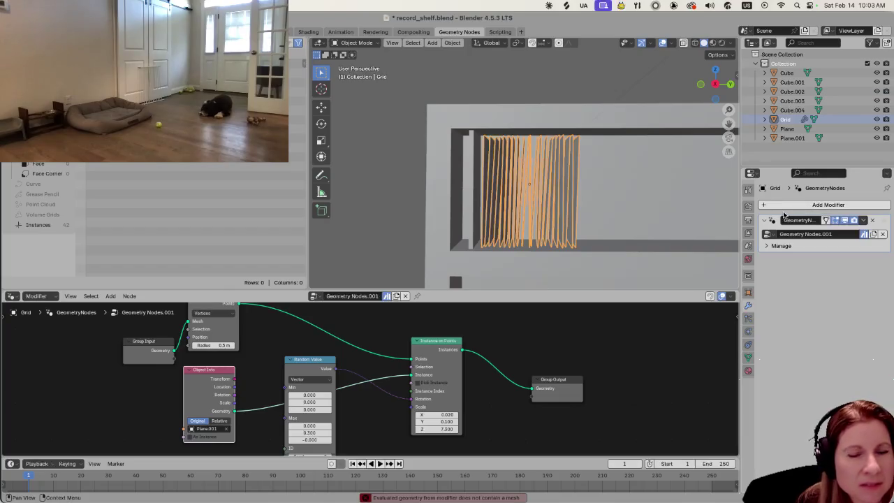
left_click(863, 220)
left_click(847, 232)
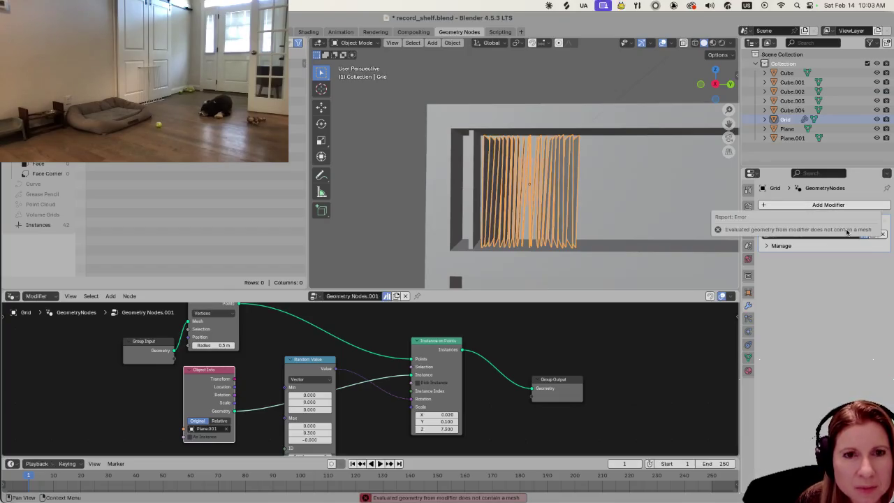
left_click(863, 220)
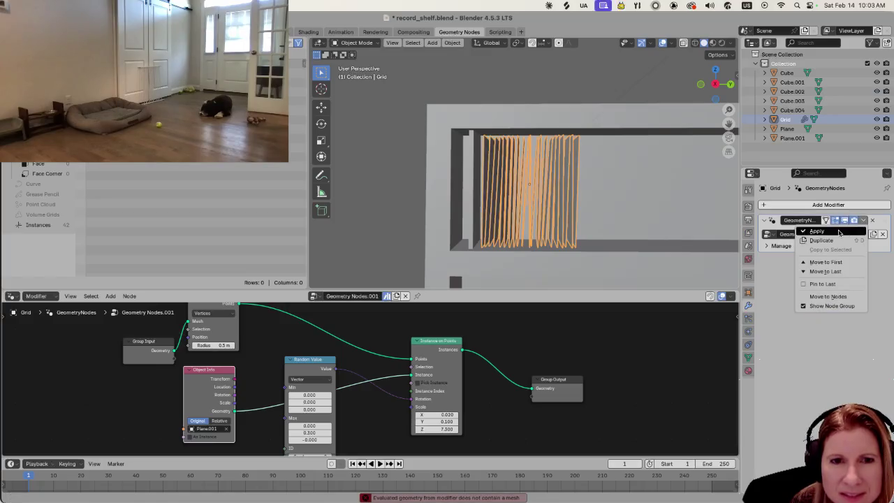
left_click(840, 232)
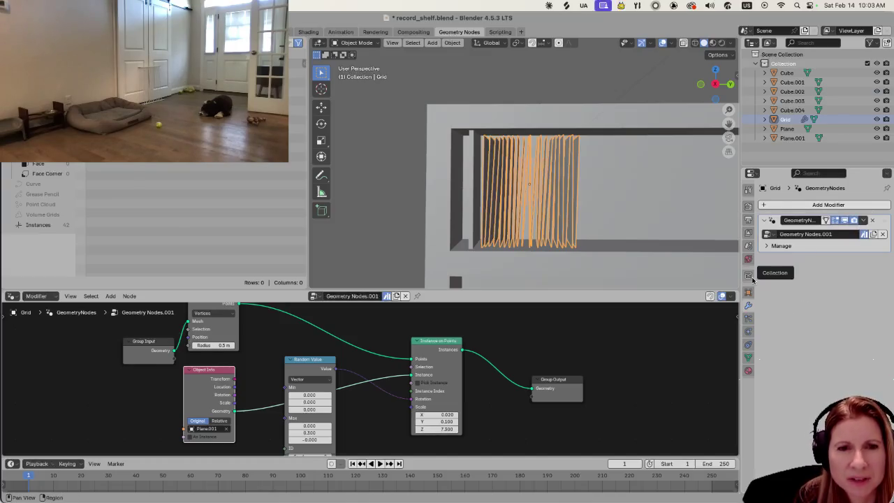
right_click(544, 215)
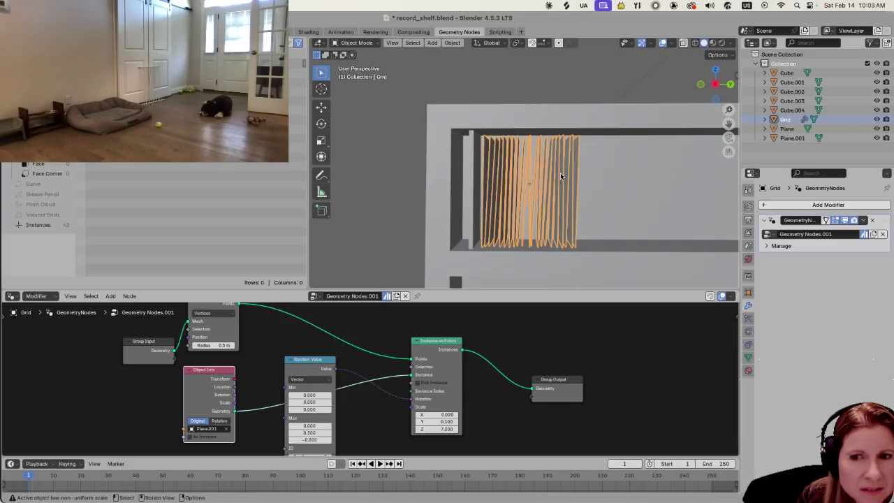
left_click(763, 205)
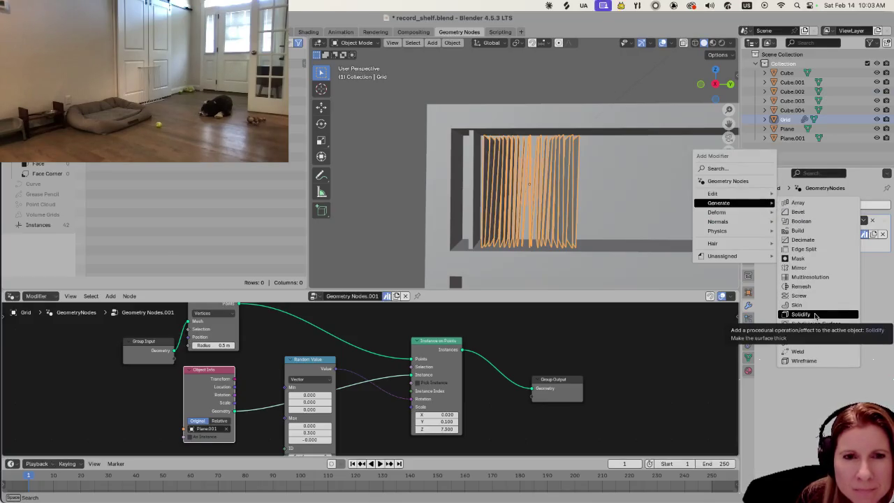
Add a trial Solidify modifier with 0.56 m thickness, then remove it.
left_click(815, 315)
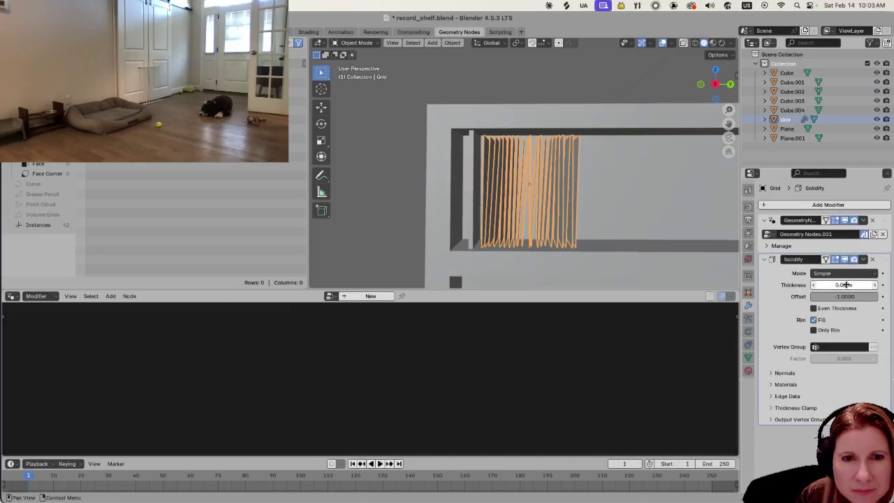
mouse_move(843, 284)
left_mouse_down()
mouse_move(873, 285)
mouse_move(845, 284)
left_mouse_up()
left_click(873, 259)
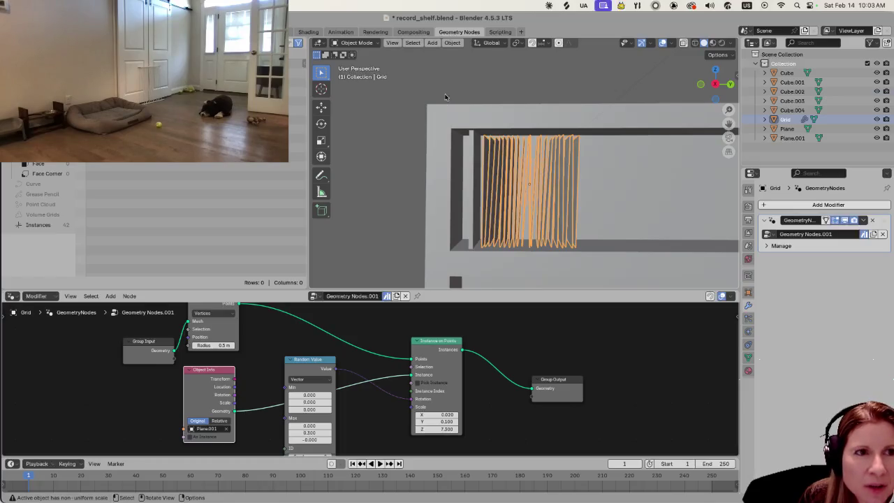
Toggle Grid into Edit Mode to view face commands and back, then open the Object menu.
key("Tab")
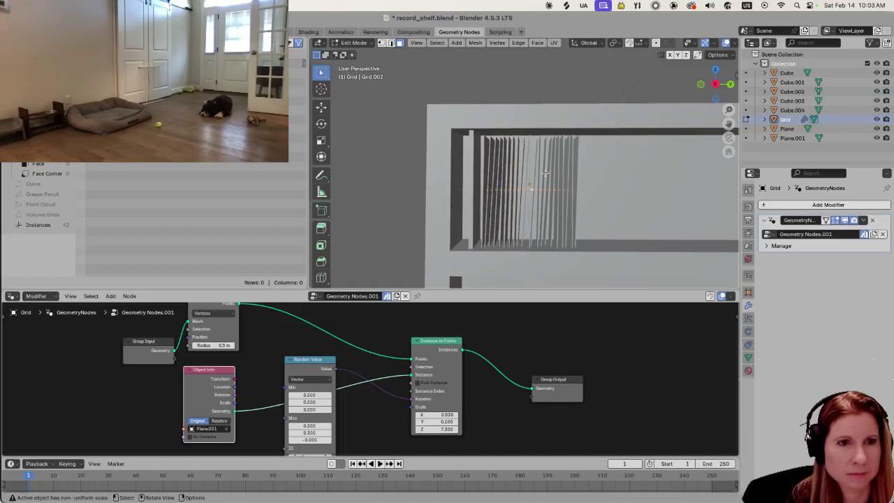
right_click(545, 175)
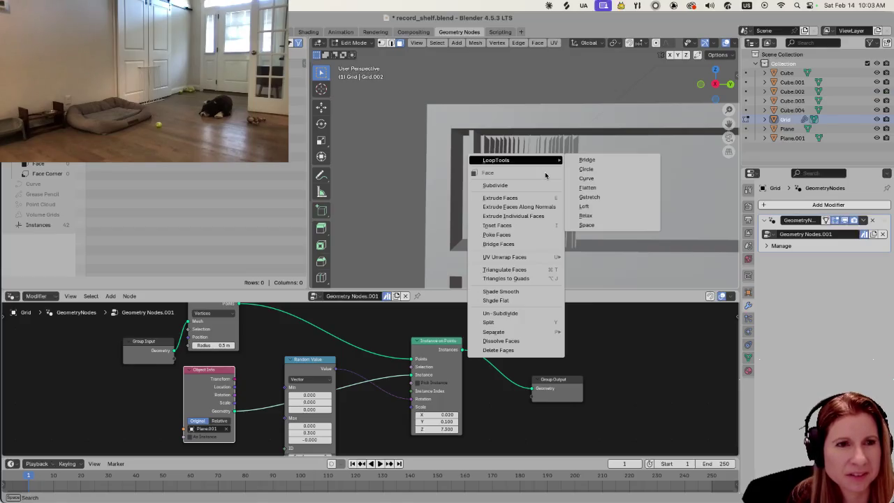
key("Tab")
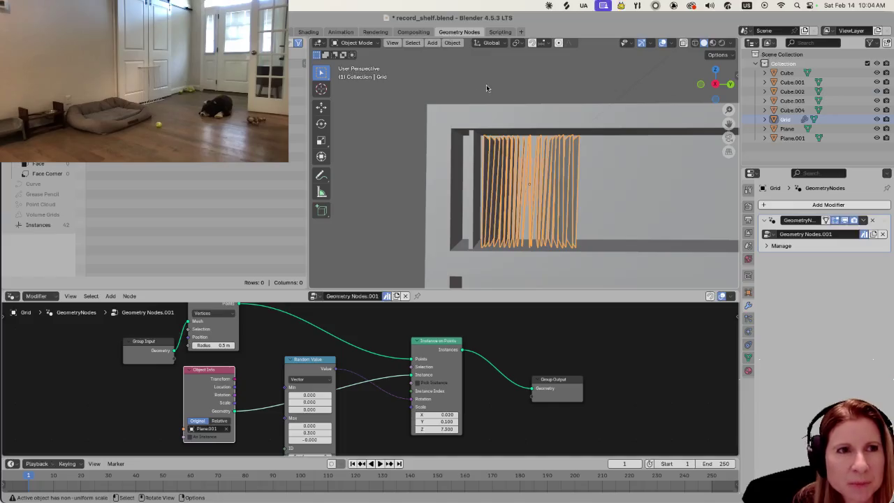
left_click(453, 44)
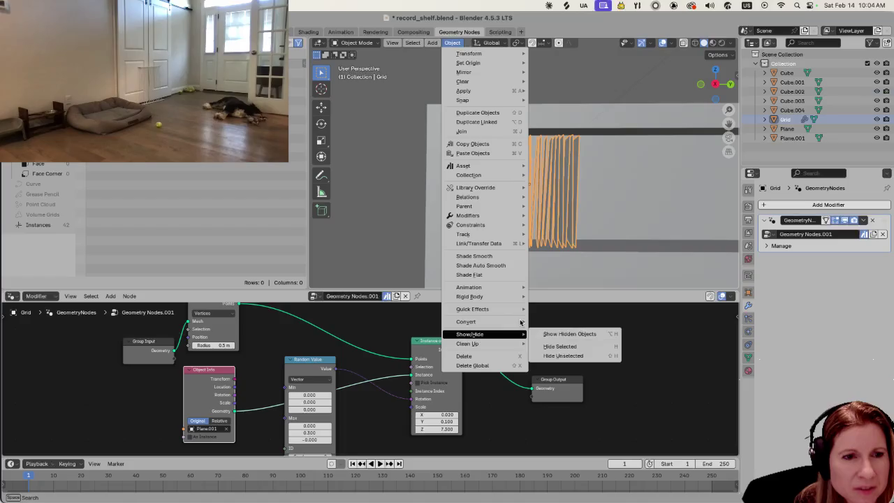
Convert the record grid to a mesh as a trial, then undo the conversion.
mouse_move(466, 322)
left_click(547, 320)
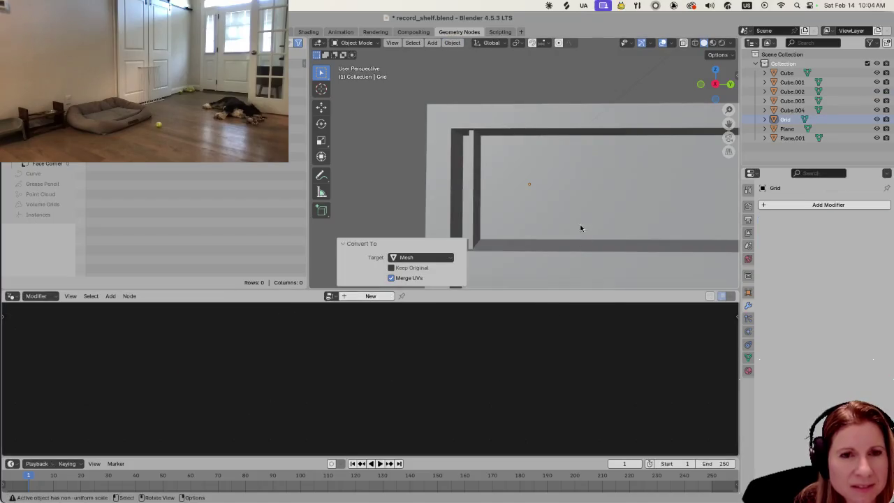
scroll(576, 209, "down", 2)
scroll(569, 201, "down", 2)
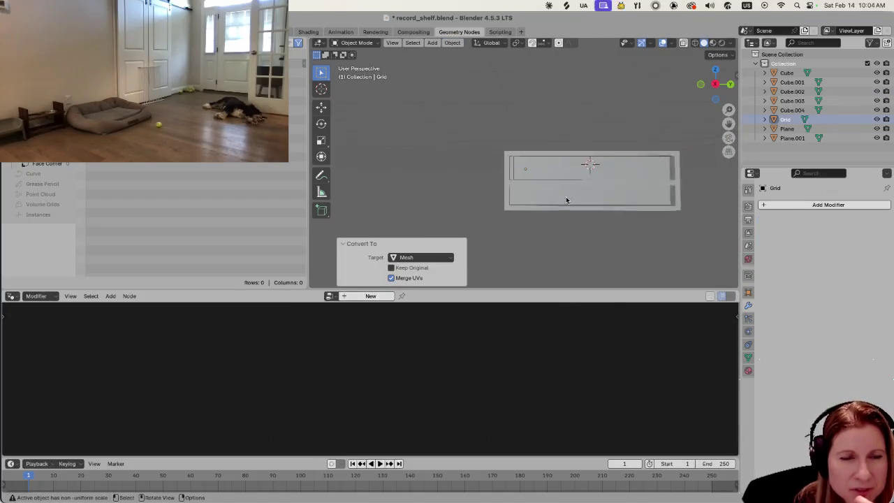
middle_click_drag(565, 197, 560, 243)
key("ctrl+z")
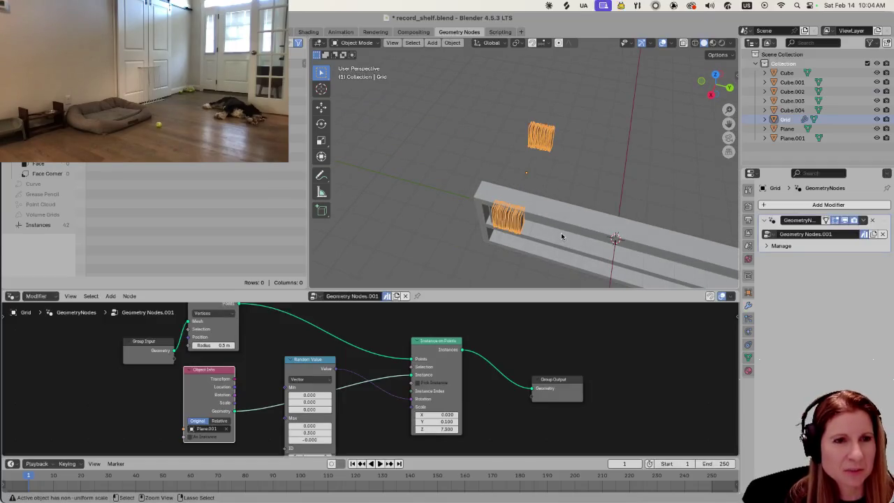
Orbit, pan and zoom to a centred near-front view of the records.
mouse_move(529, 213)
middle_mouse_down()
mouse_move(546, 216)
mouse_move(563, 172)
mouse_move(594, 167)
middle_mouse_up()
scroll(559, 161, "up", 2)
scroll(522, 153, "up", 2)
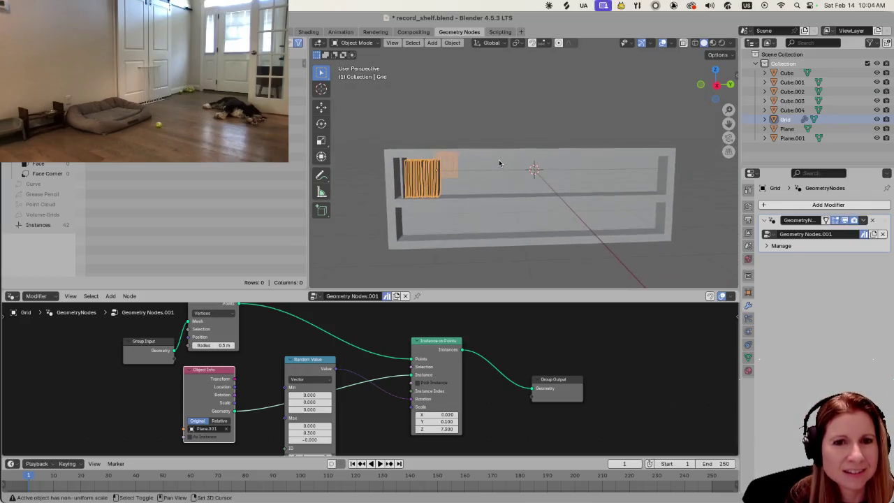
scroll(498, 160, "up", 2)
scroll(460, 199, "up", 2)
middle_click_drag(455, 201, 566, 191, "shift")
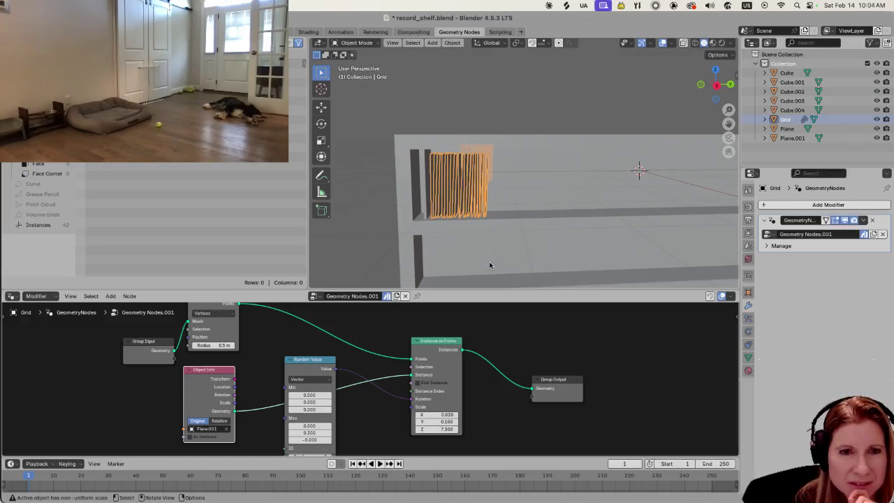
scroll(489, 262, "up", 3)
scroll(525, 211, "down", 3)
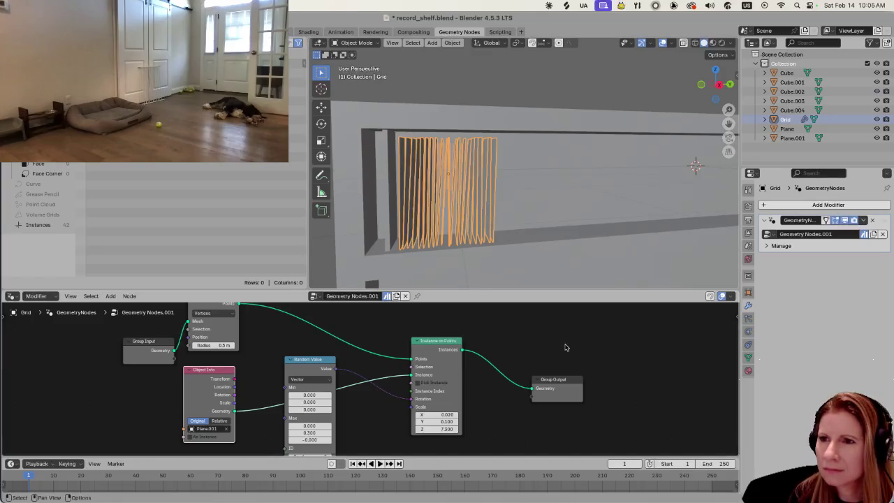
Insert a Realize Instances node before the Group Output and apply the Grid's Geometry Nodes modifier.
key("shift+a")
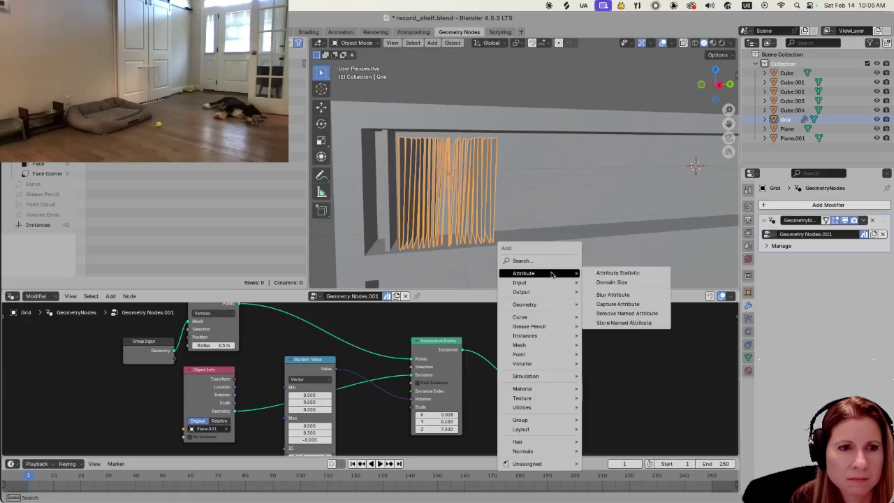
left_click(552, 260)
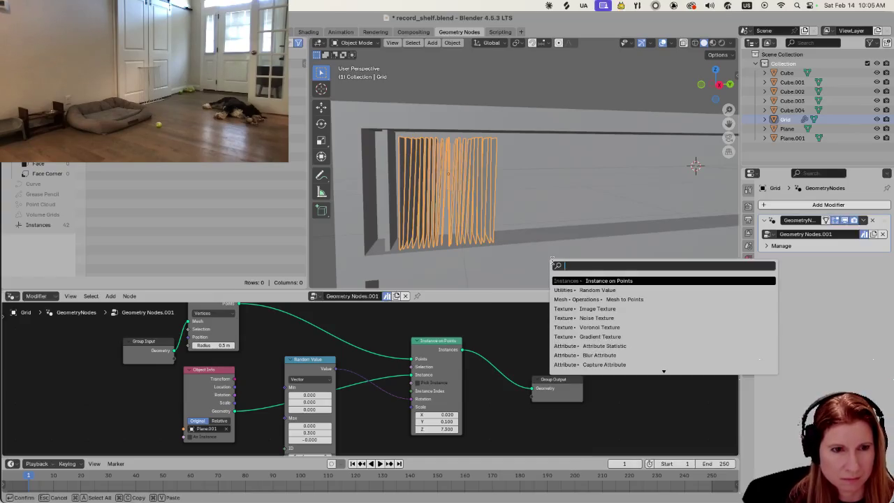
type("reali")
left_click(625, 281)
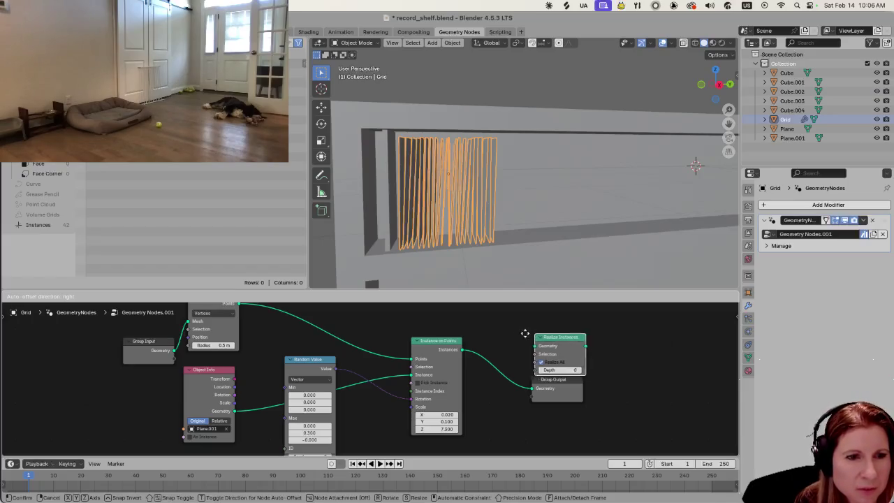
left_click(477, 343)
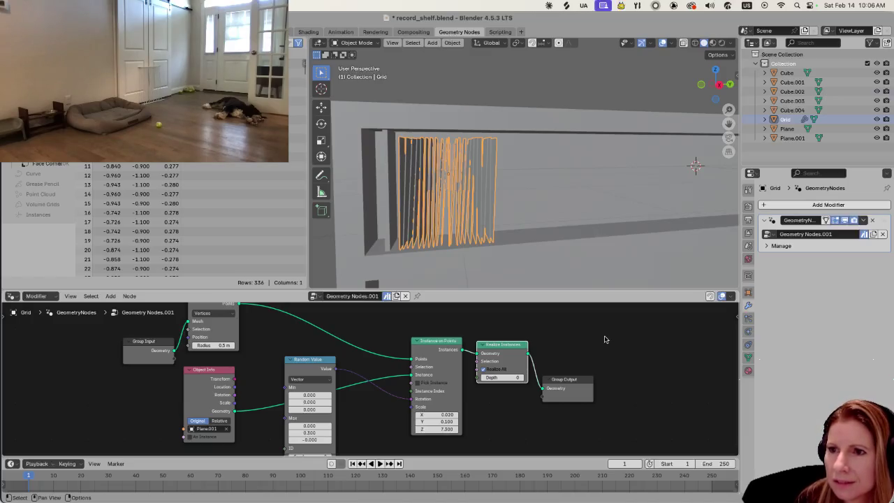
left_click(864, 220)
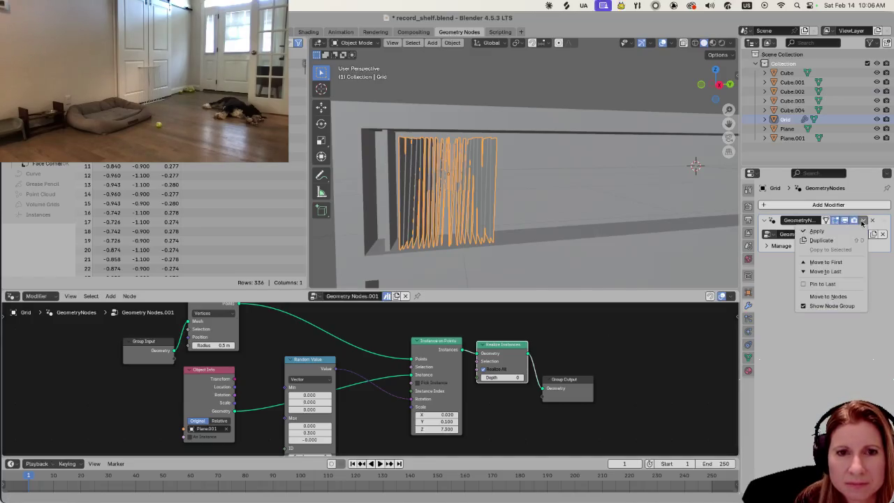
left_click(818, 230)
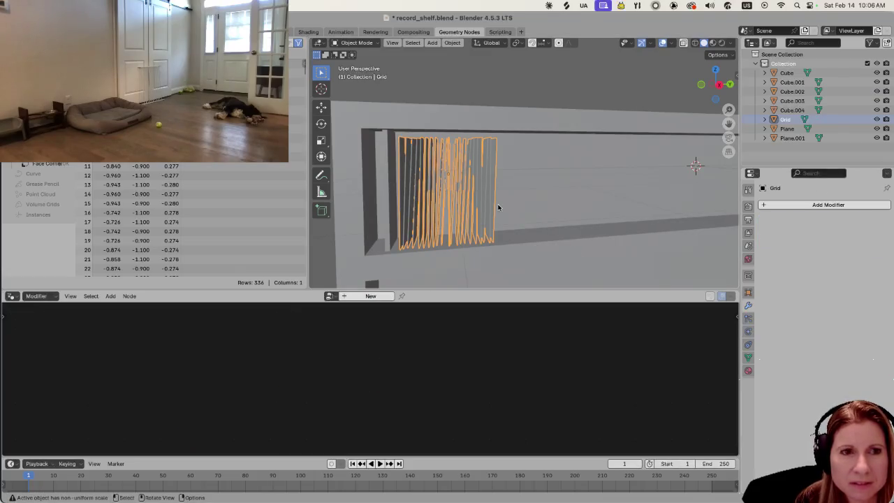
Give the record grid smooth shading.
middle_click_drag(497, 206, 539, 201)
scroll(524, 222, "up", 2)
scroll(523, 222, "up", 3)
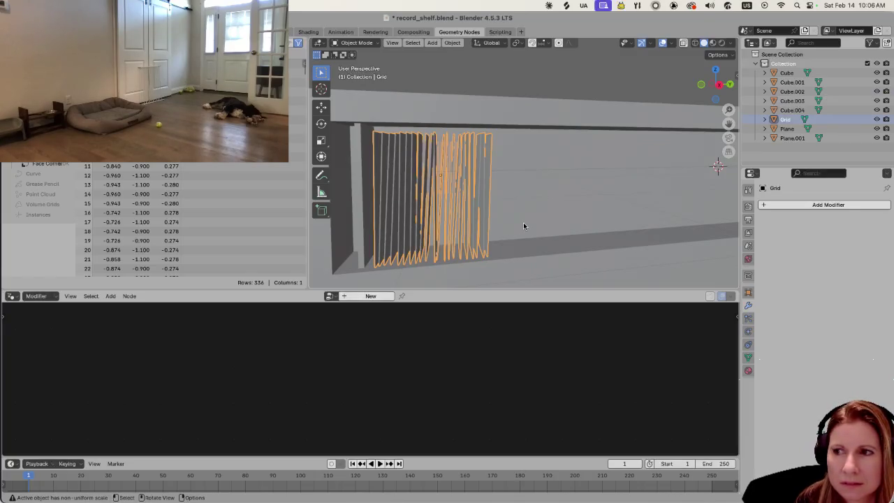
right_click(461, 218)
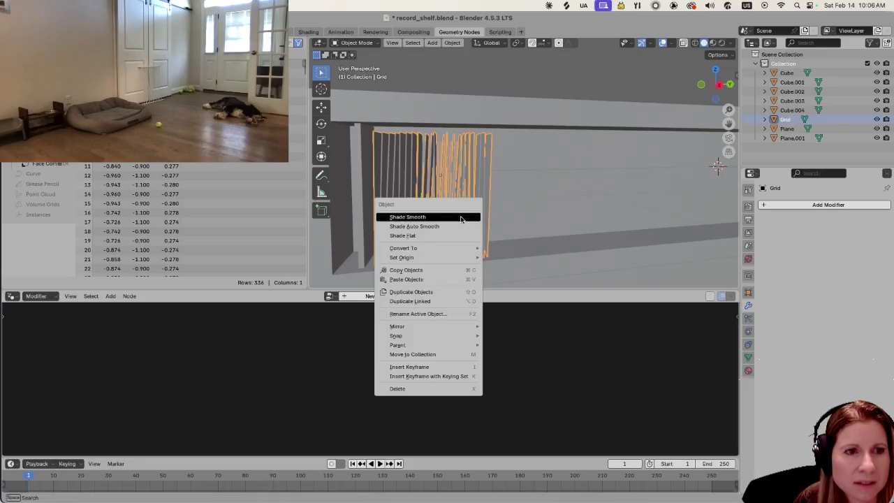
left_click(461, 218)
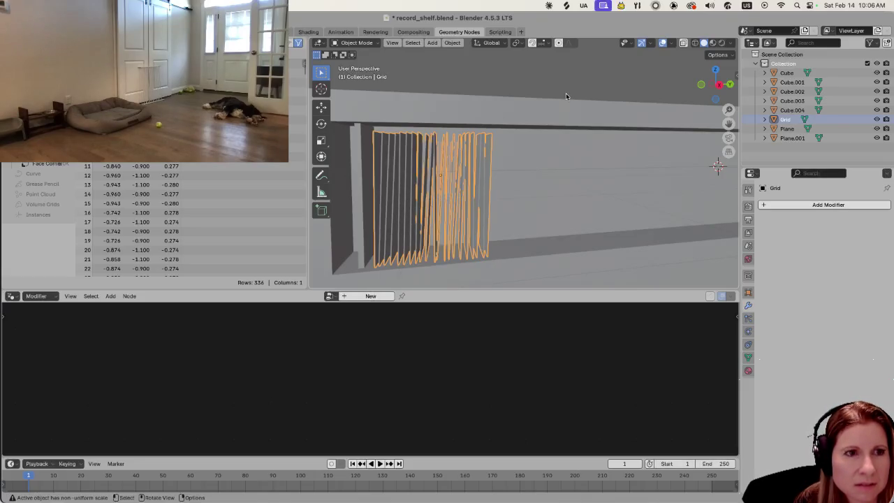
Convert the record grid to a mesh, then select the shelf and reselect the Grid.
left_click(452, 43)
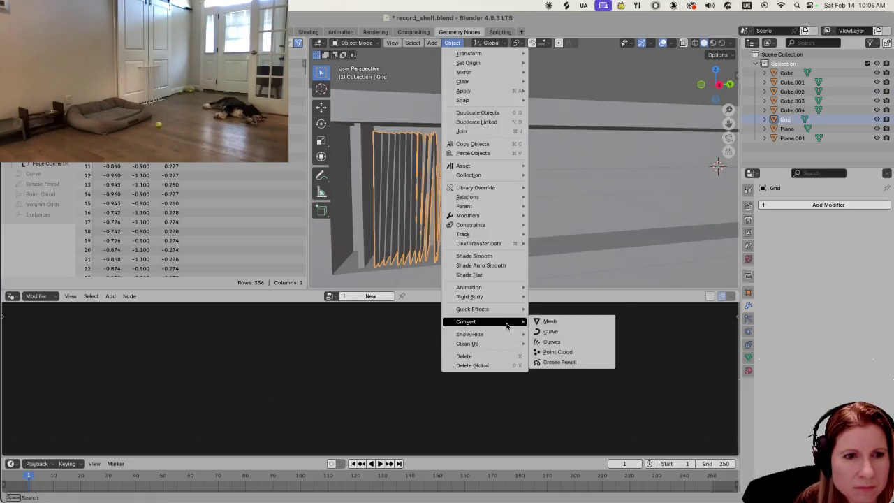
left_click(547, 327)
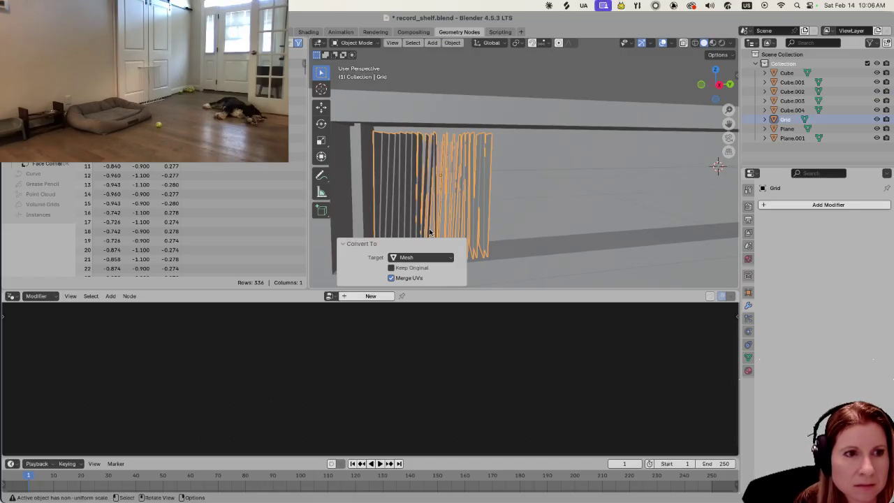
left_click(510, 120)
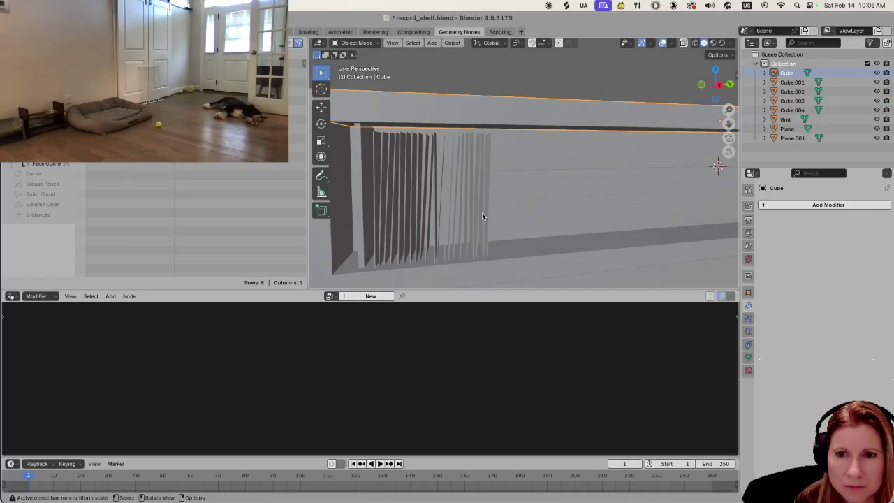
left_click(453, 210)
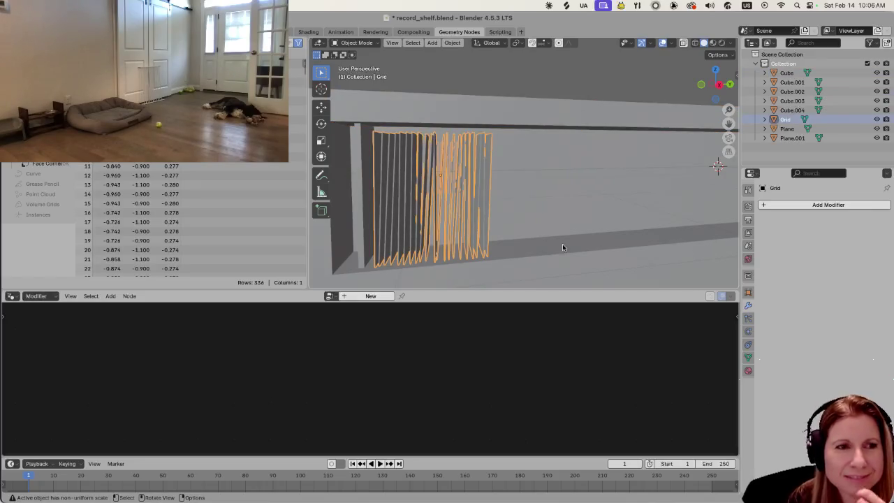
scroll(399, 209, "up", 2)
scroll(398, 209, "down", 2)
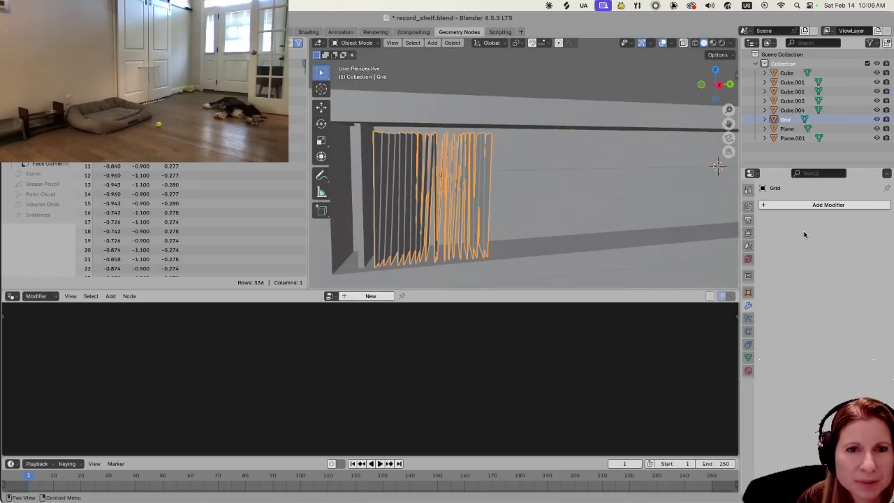
Add a Solidify modifier to the Grid and keep its thickness at 0.01 m.
left_click(764, 207)
mouse_move(722, 205)
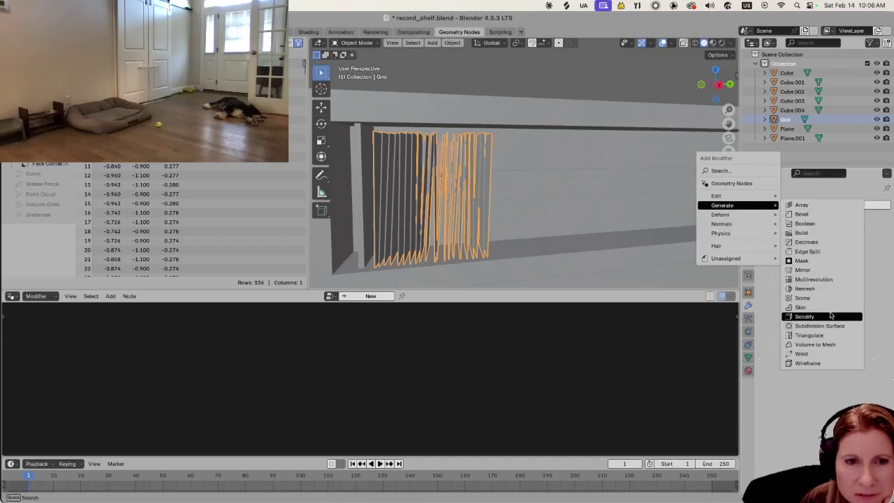
left_click(827, 314)
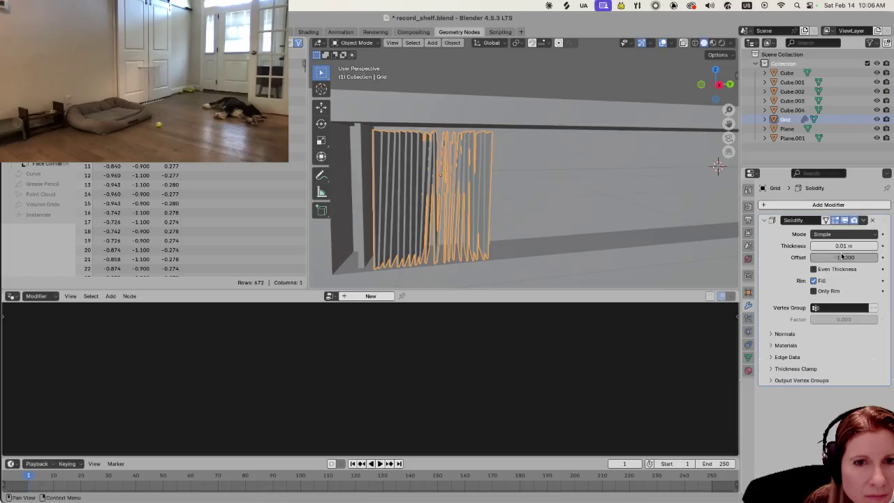
left_click_drag(844, 245, 844, 245)
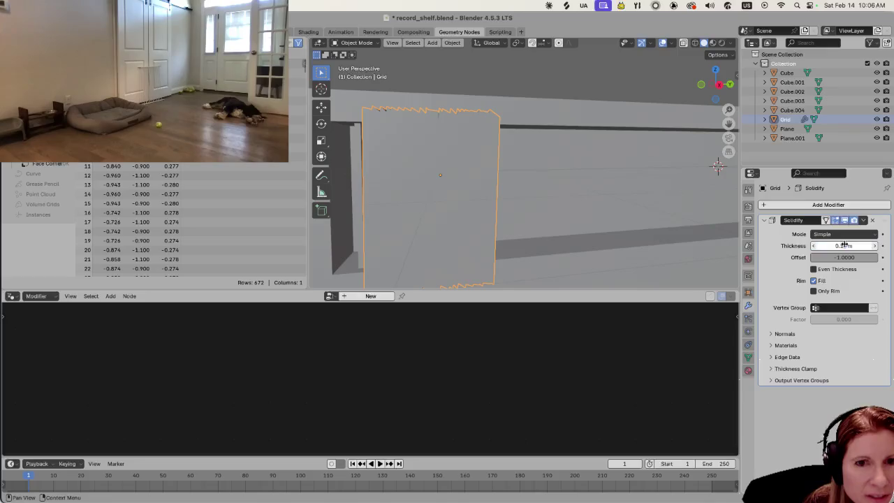
key("ctrl+z")
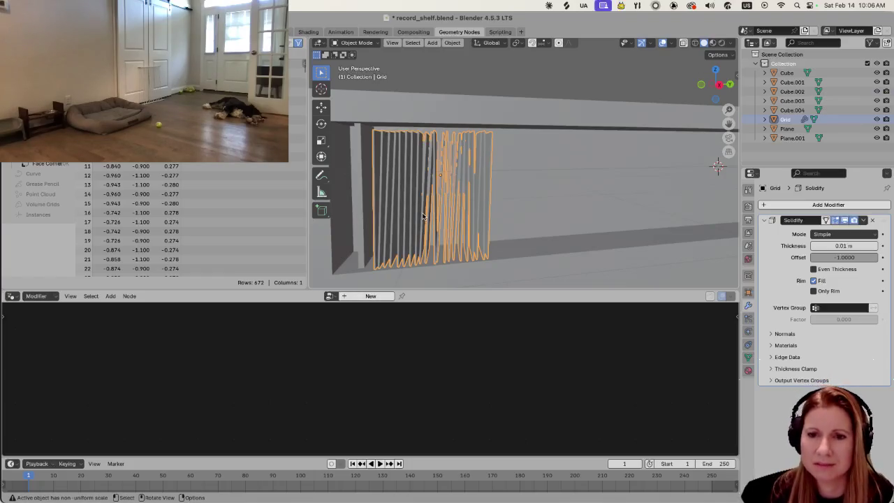
scroll(412, 209, "up", 2)
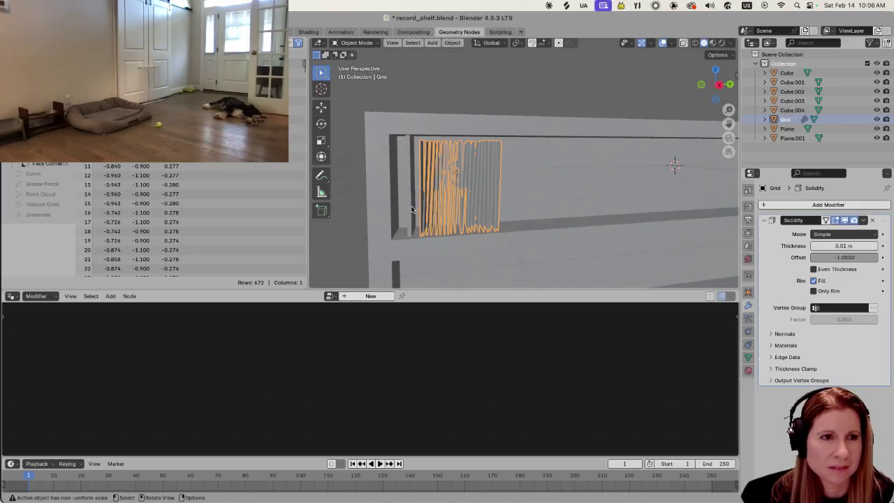
scroll(409, 210, "up", 3)
mouse_move(409, 212)
middle_mouse_down()
mouse_move(470, 194)
mouse_move(470, 185)
middle_mouse_up()
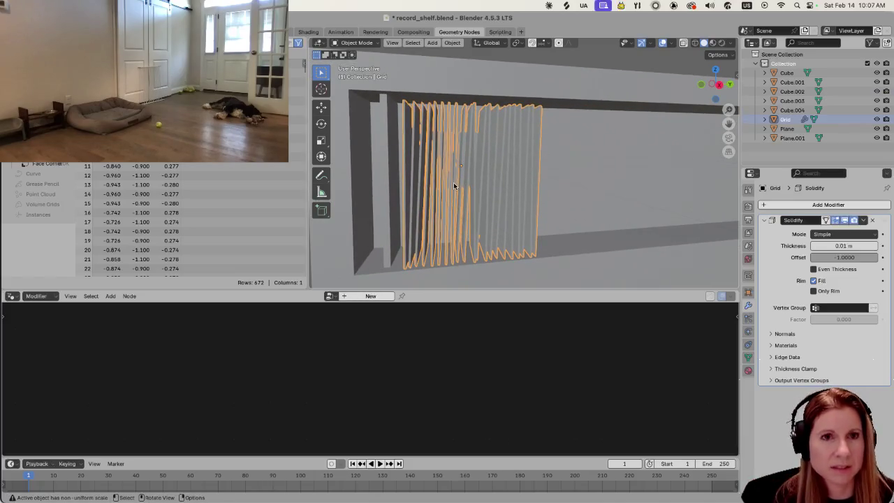
Cancel a Y-axis transform of the Grid, then deselect and reselect the record grid.
key("g")
key("y")
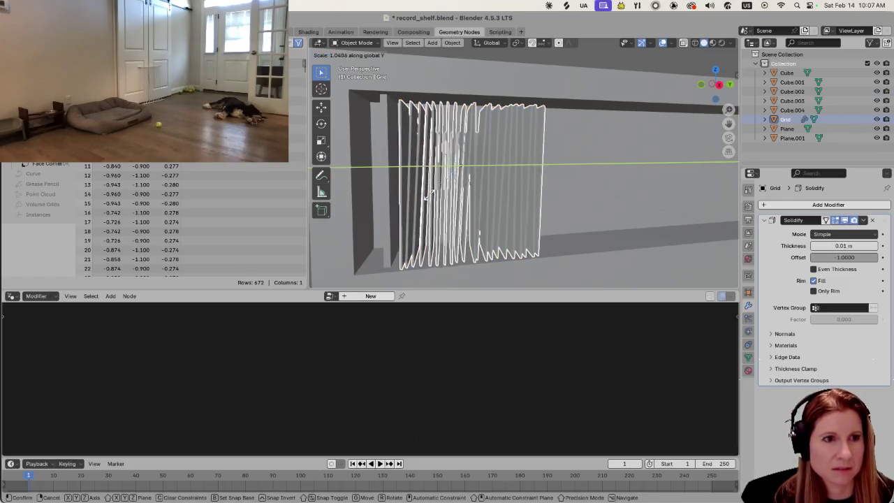
key("Escape")
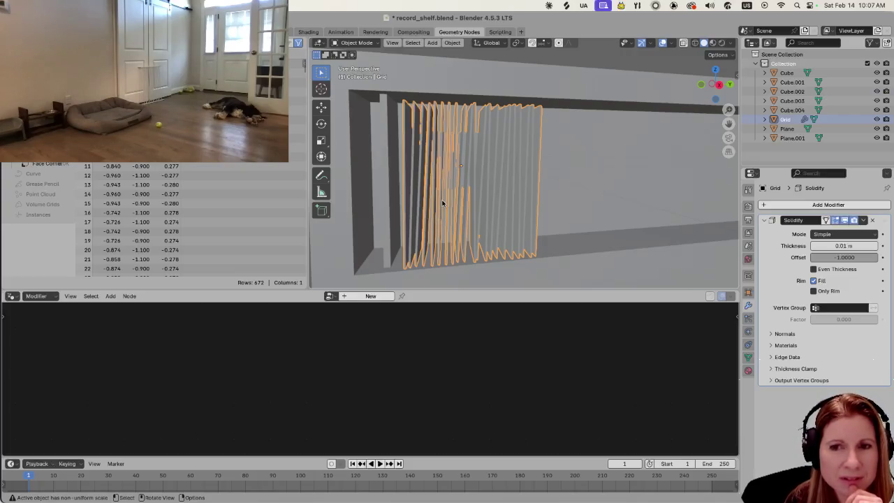
left_click(579, 189)
left_click(487, 209)
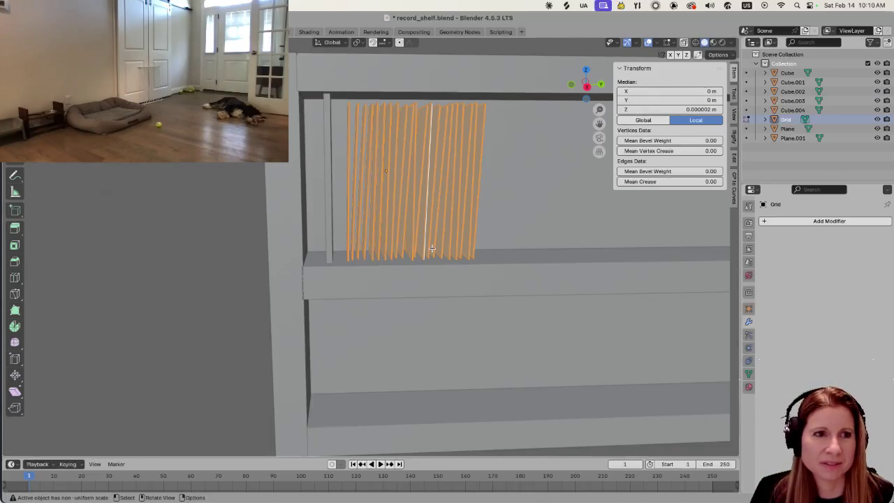
Start an X-axis transform of the whole record row, then cancel it.
scroll(406, 243, "up", 2)
scroll(406, 244, "up", 1)
scroll(417, 241, "down", 4)
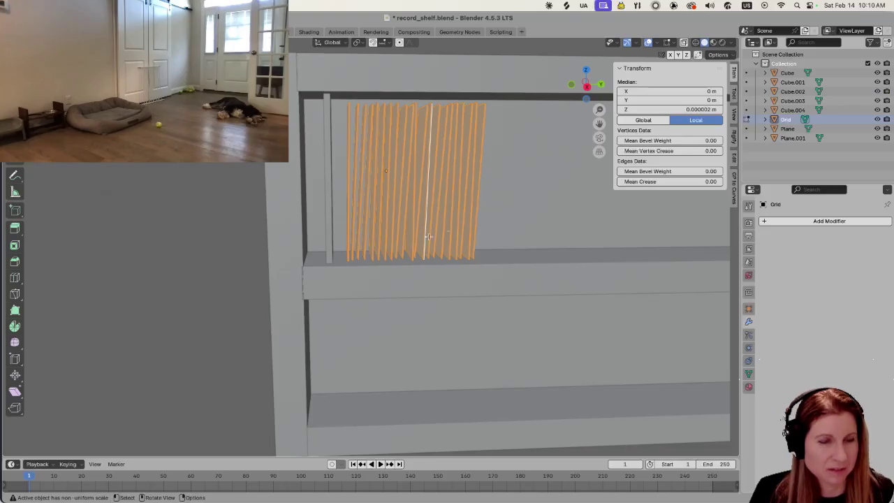
key("s")
key("x")
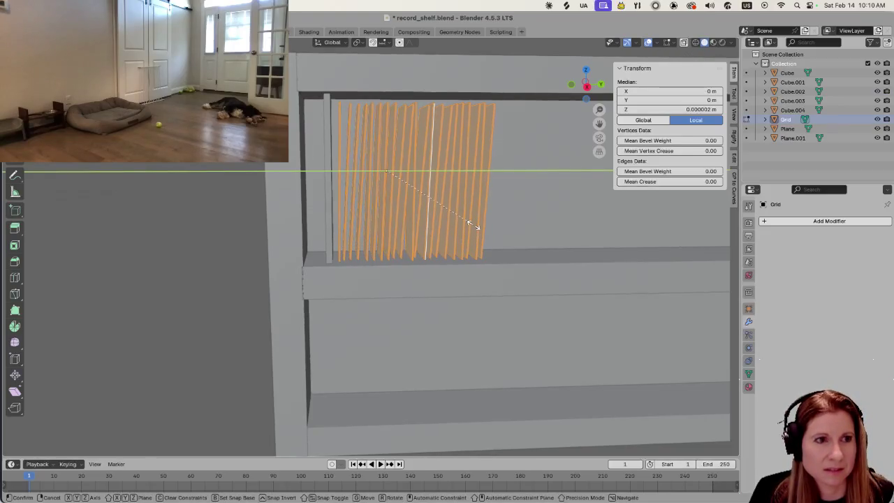
key("Escape")
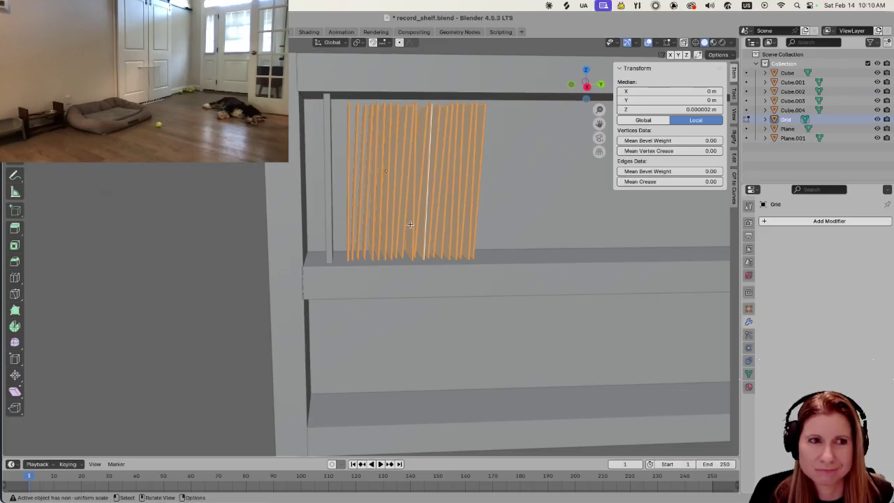
Shift a single record strip slightly along Y.
left_click(245, 186)
left_click(419, 221)
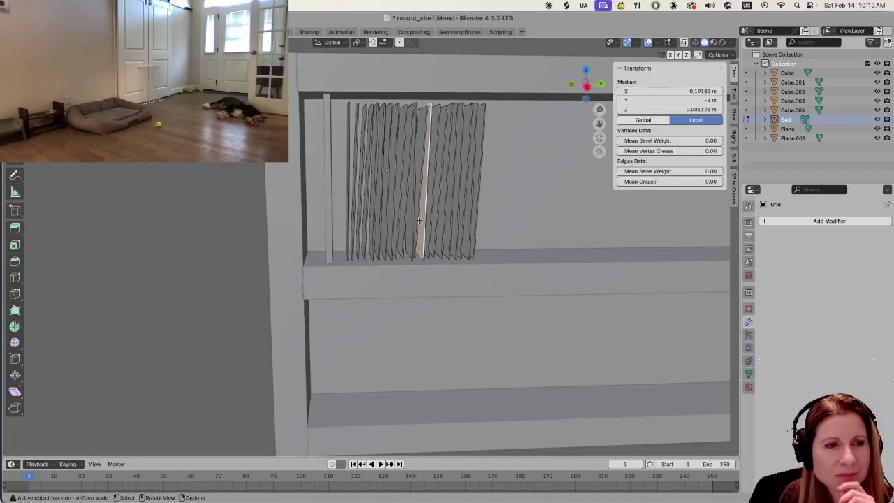
key("g")
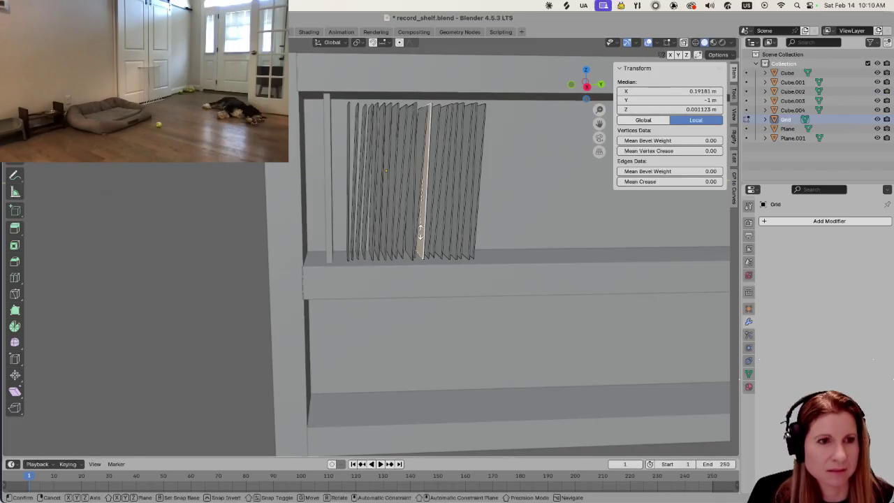
key("y")
key("Escape")
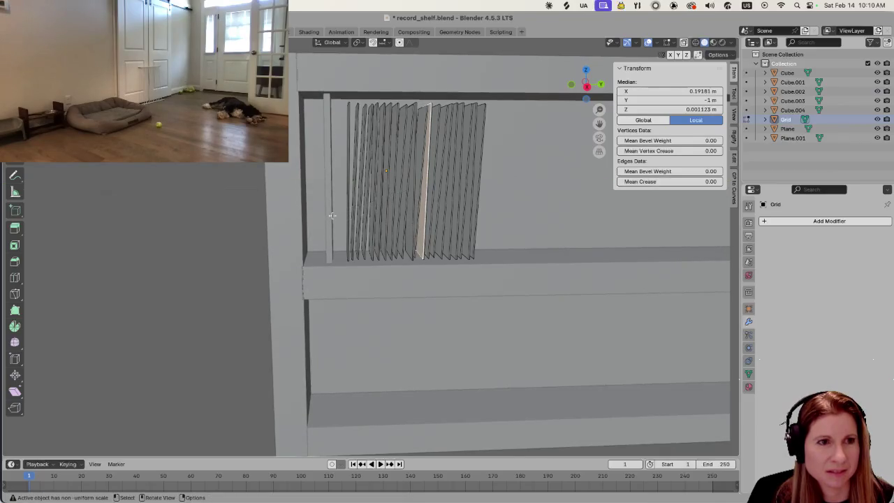
key("g")
key("x")
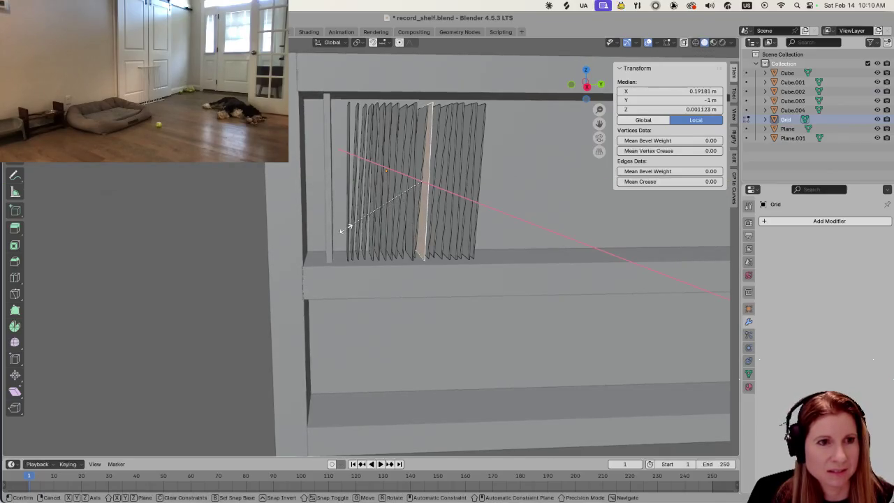
key("Escape")
key("g")
key("z")
key("Escape")
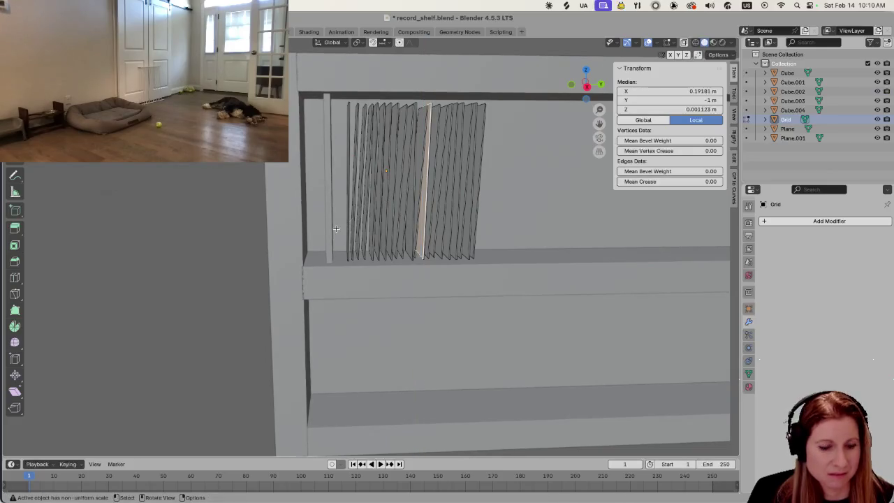
key("g")
key("y")
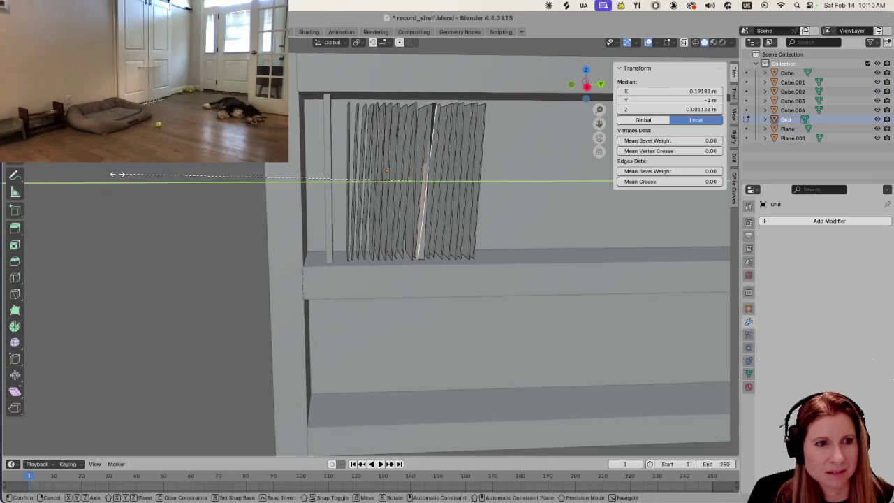
left_click(200, 183)
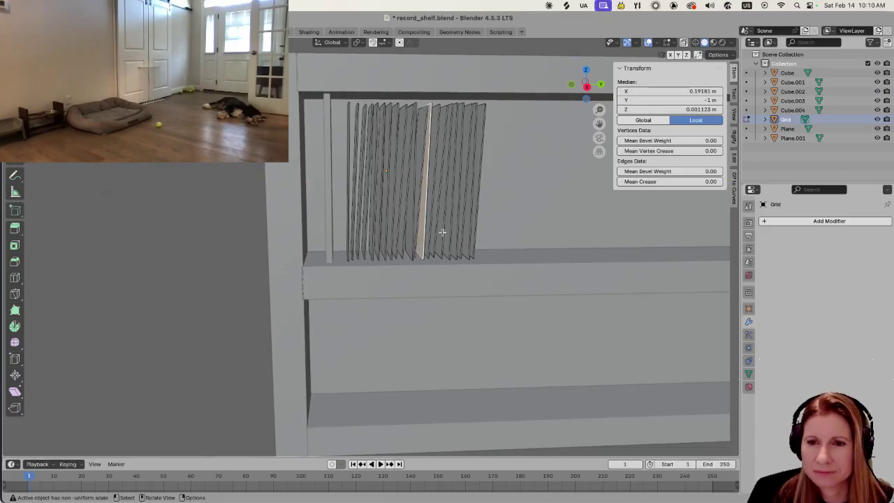
Select the whole first record with Ctrl+L and stretch it along Y to 1.882.
scroll(363, 218, "up", 5)
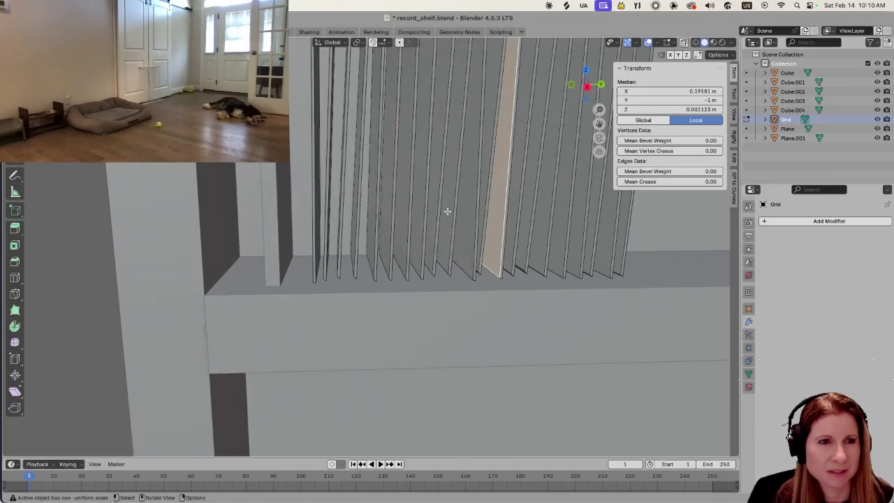
key("alt+a")
scroll(311, 238, "down", 2)
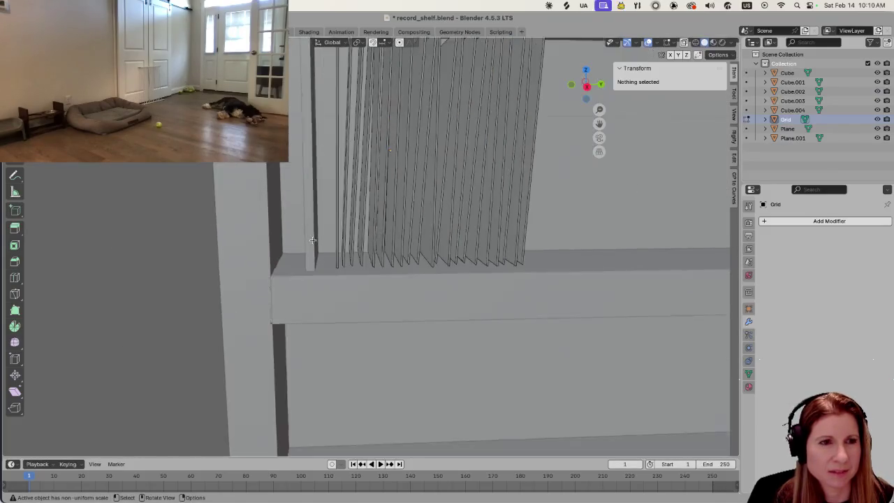
scroll(311, 237, "down", 4)
scroll(391, 229, "up", 3)
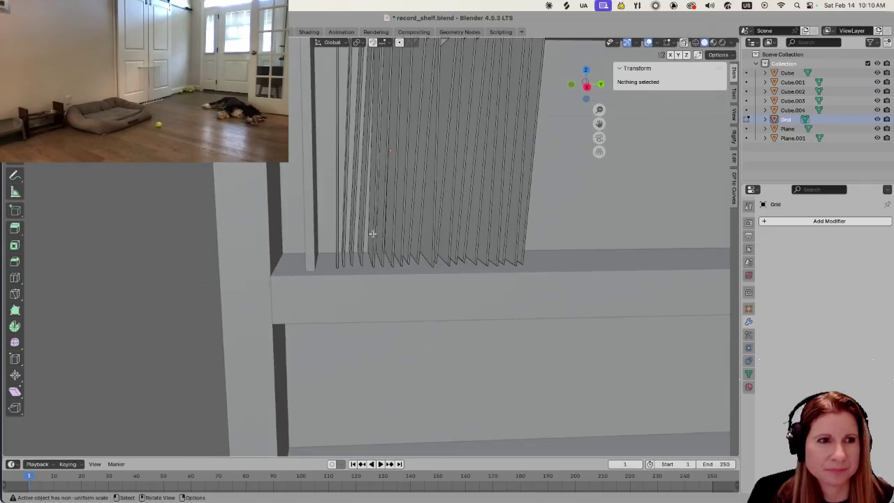
scroll(377, 229, "up", 2)
left_click(314, 220)
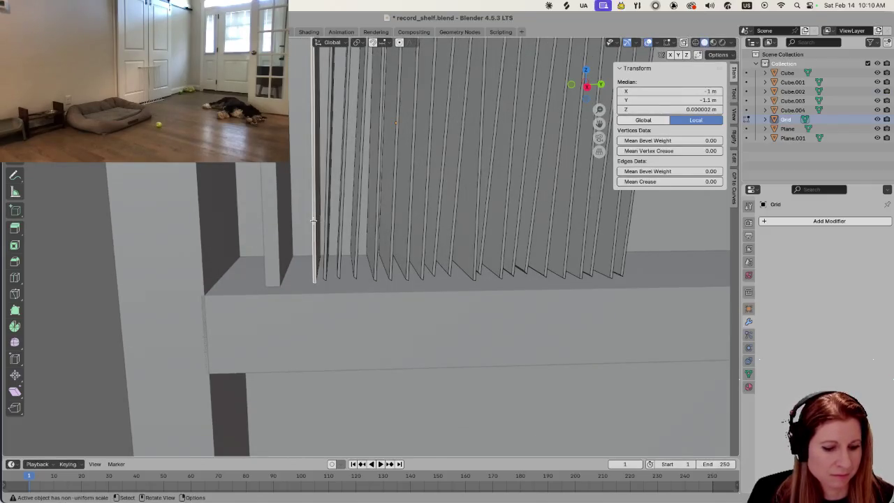
key("ctrl+l")
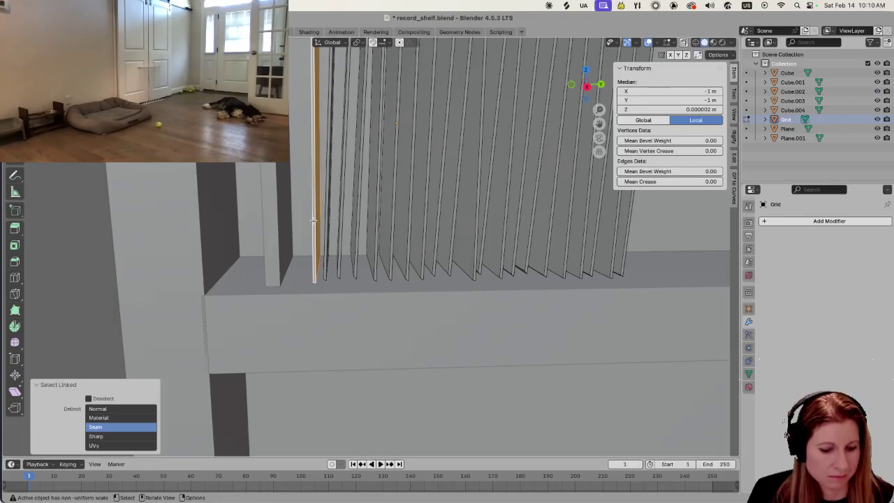
key("g")
key("y")
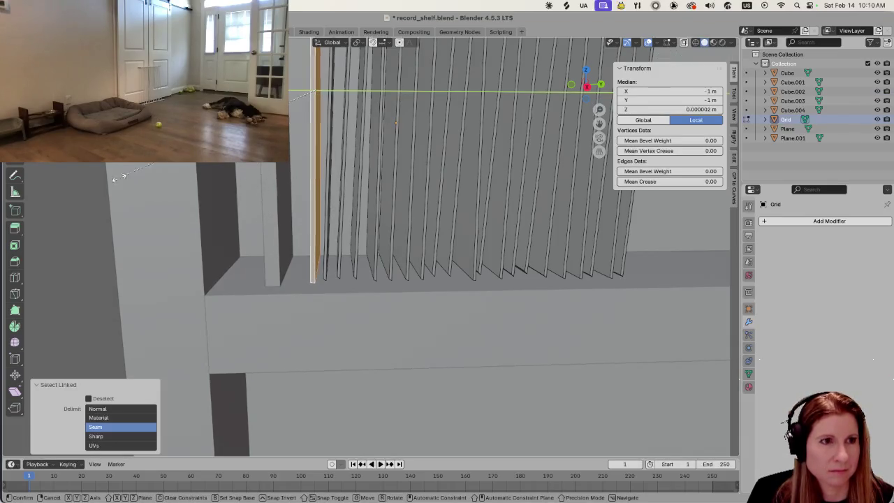
left_click(116, 178)
Scale the leftmost record along the Y axis.
scroll(243, 228, "down", 5)
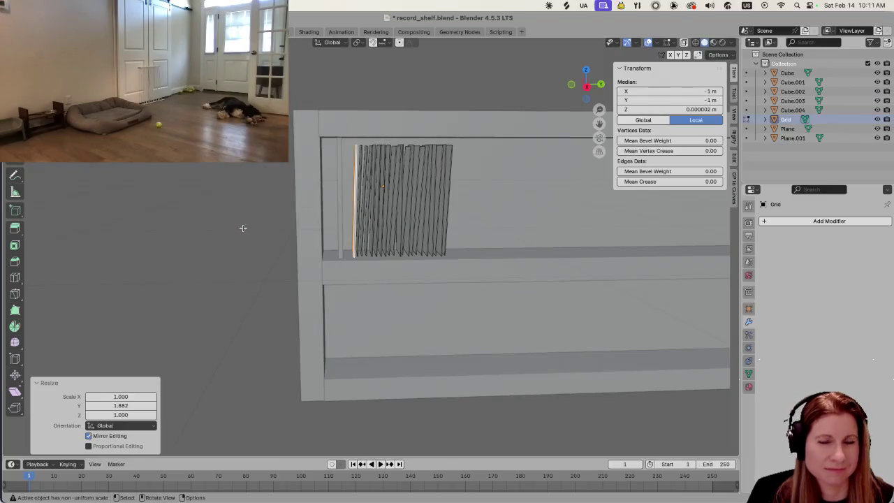
scroll(325, 232, "up", 3)
scroll(324, 233, "up", 3)
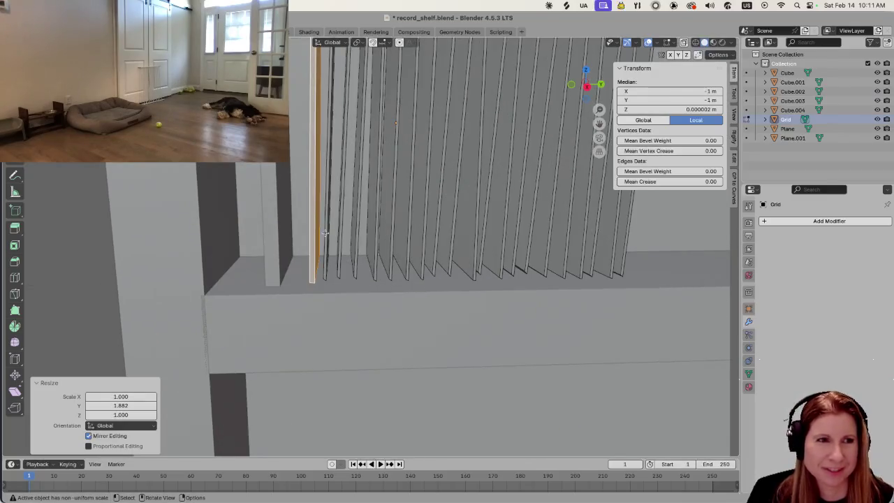
left_click(325, 232)
scroll(324, 235, "down", 3)
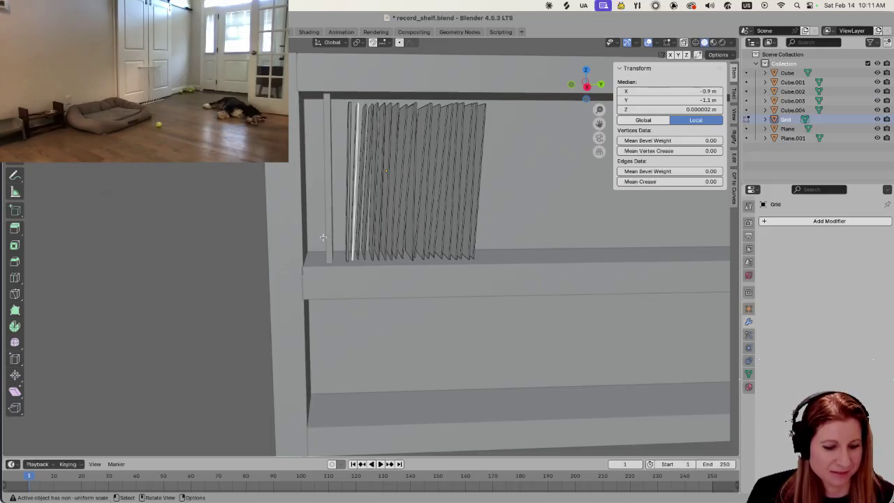
key("s")
key("y")
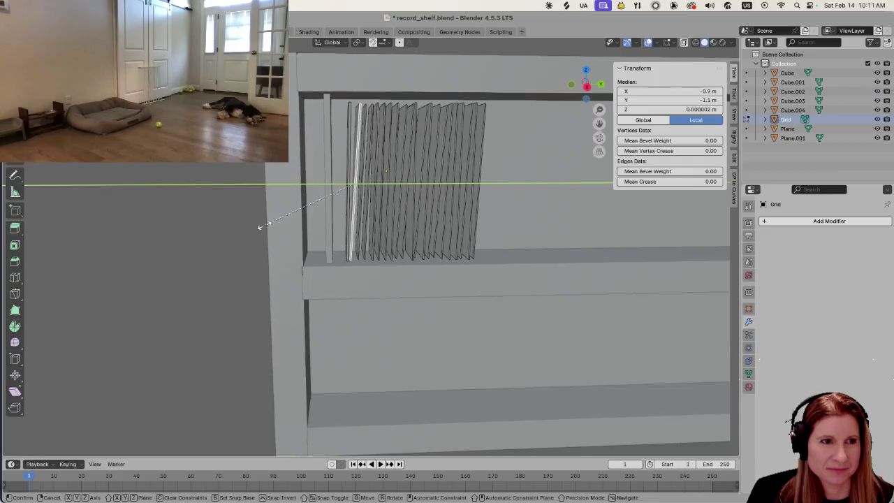
left_click(286, 227)
Select all the record planes in the mesh.
scroll(340, 237, "up", 5)
scroll(340, 237, "up", 3)
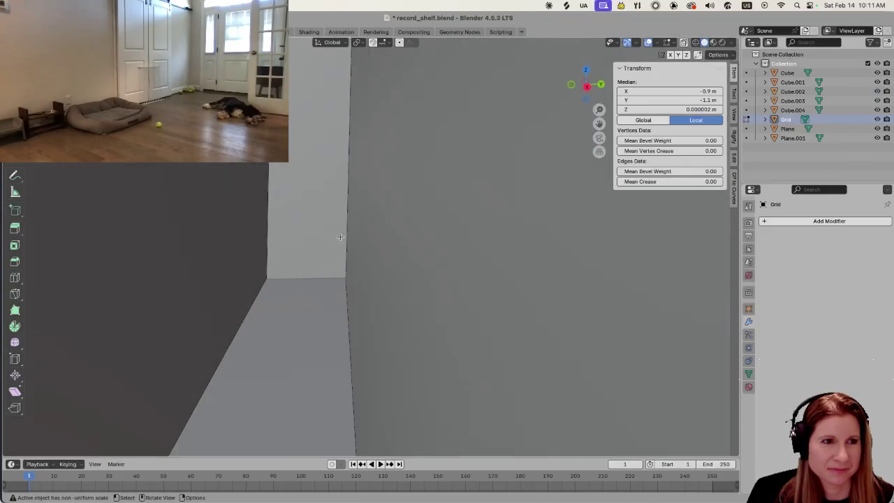
scroll(341, 237, "down", 5)
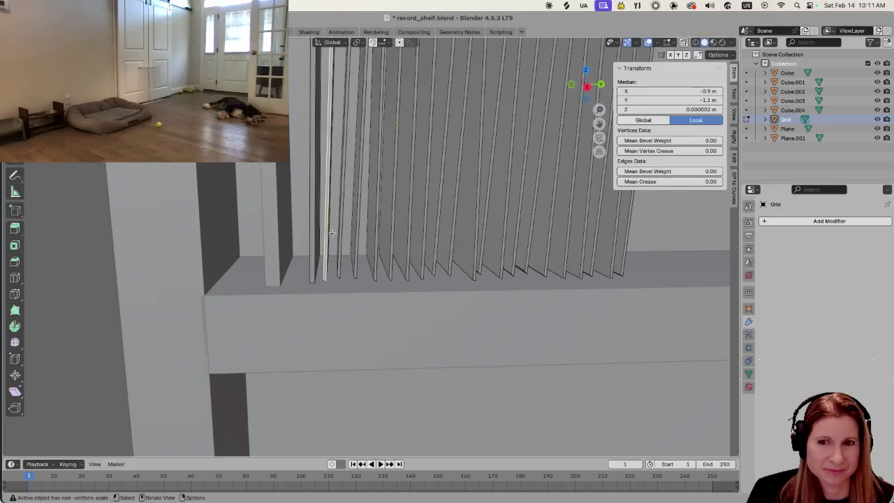
scroll(332, 233, "down", 2)
scroll(331, 232, "down", 3)
scroll(332, 233, "down", 3)
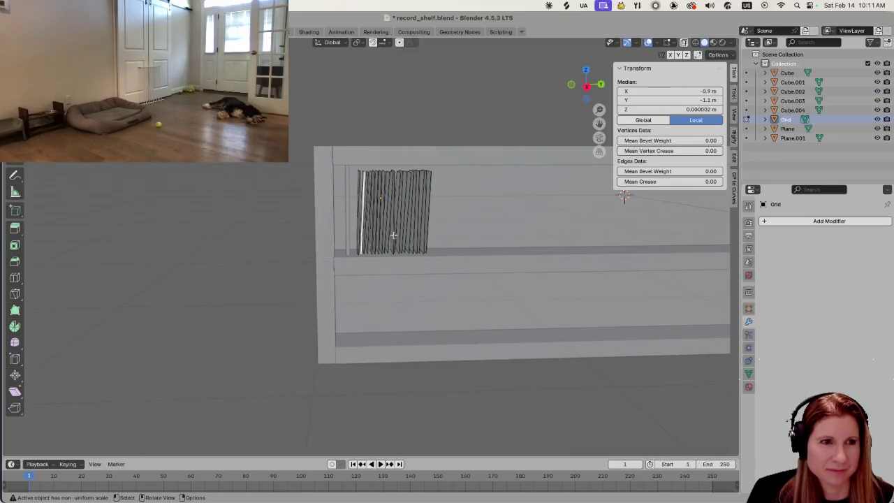
left_click(428, 230)
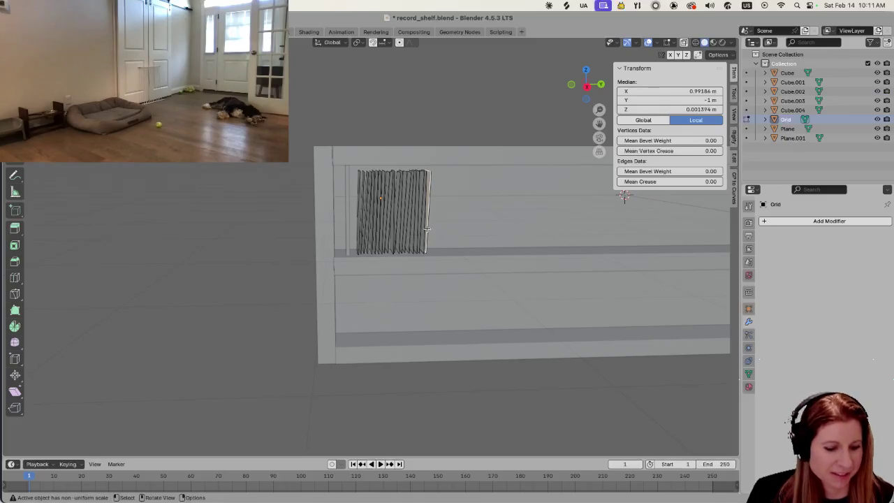
key("a")
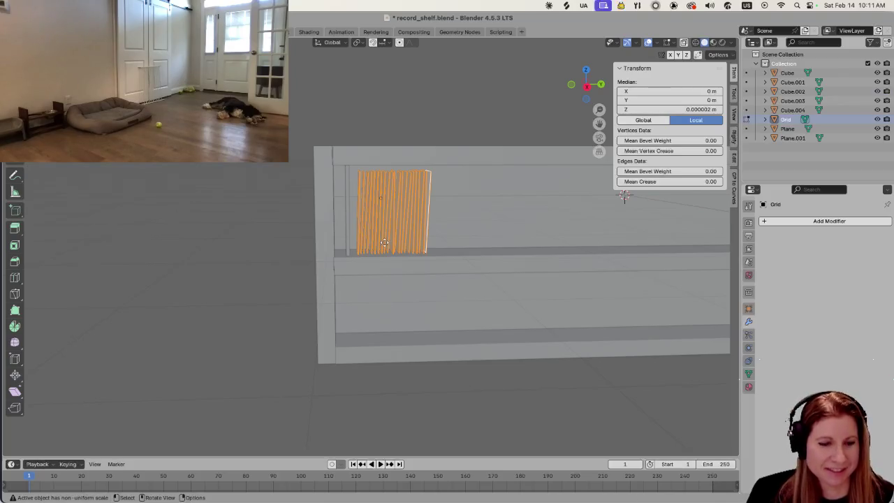
Slide all records along Y, return to Object Mode, and select the Plane.001 board.
key("g")
key("y")
left_click(625, 250)
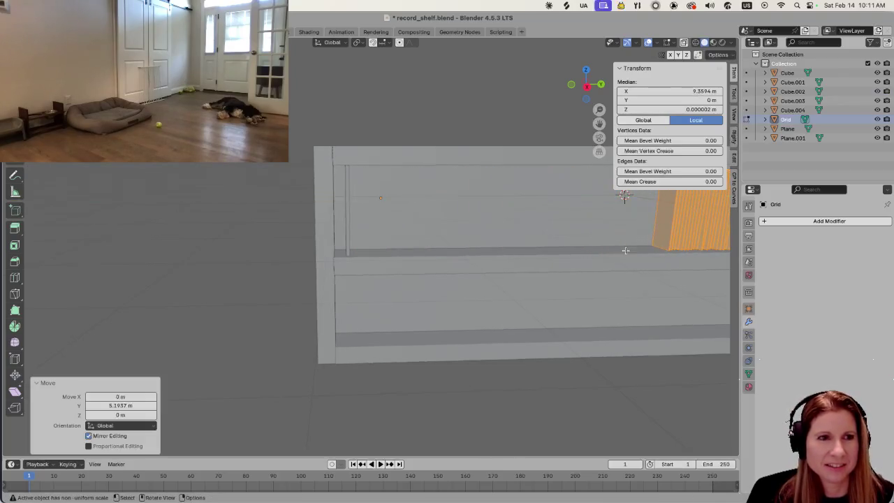
left_click(344, 247)
key("a")
key("Tab")
left_click(349, 236)
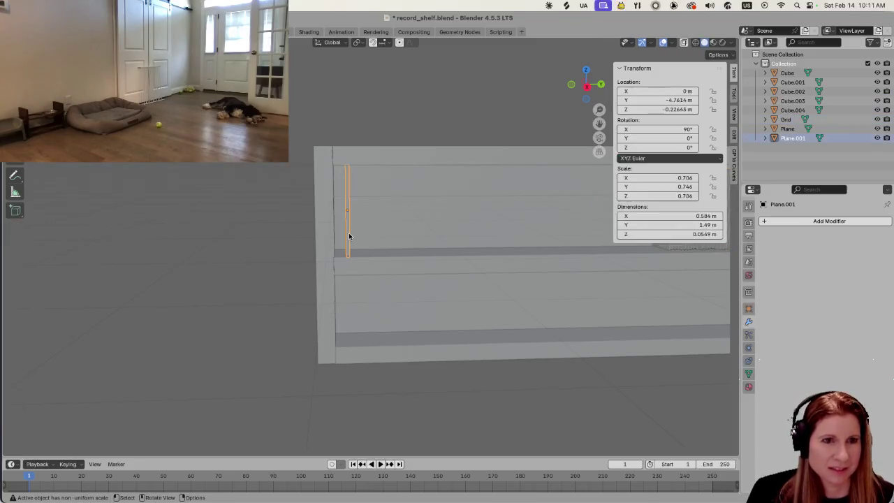
Add an Array modifier to Plane.001 with Factor X 0, Z offset -2.6, count 50.
left_click(768, 221)
left_click(796, 225)
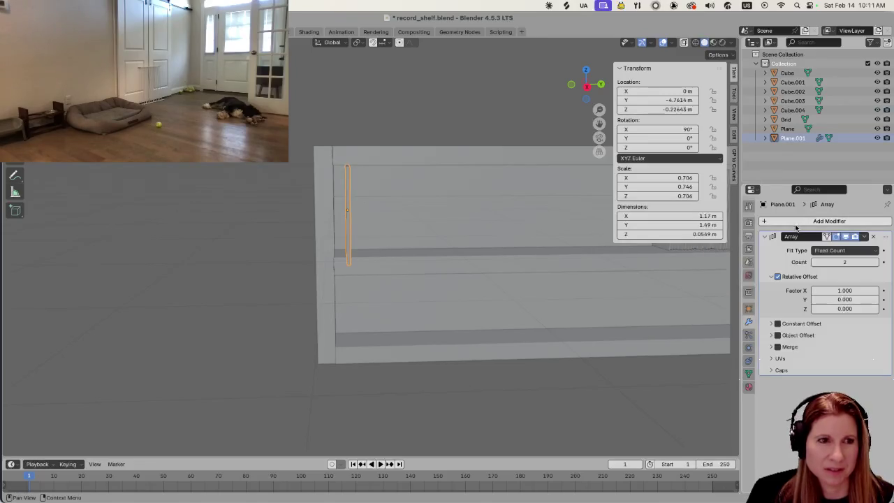
left_click(815, 292)
left_click(831, 291)
type("0")
key("Return")
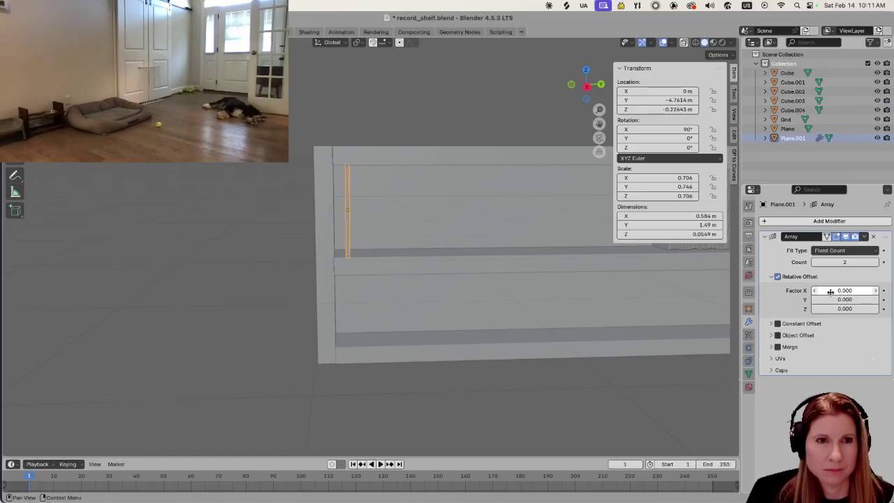
left_click_drag(844, 299, 873, 299)
key("Escape")
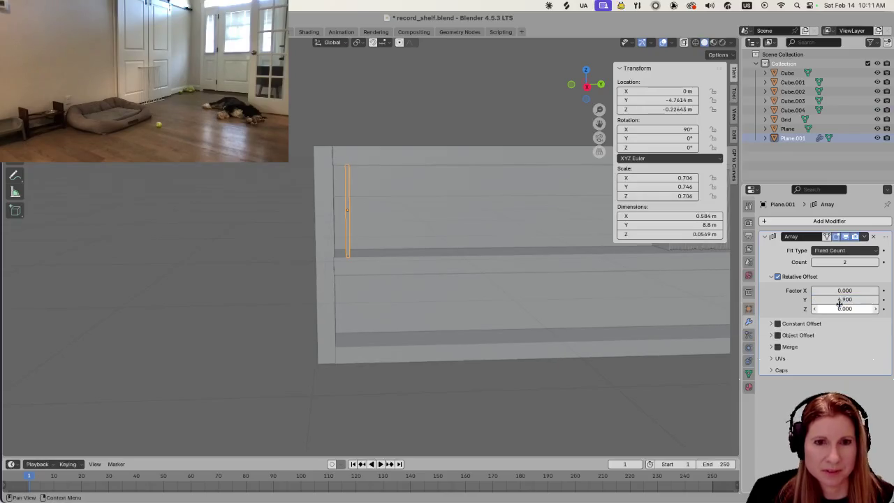
mouse_move(839, 307)
left_mouse_down()
mouse_move(755, 308)
mouse_move(822, 308)
left_mouse_up()
left_click(855, 262)
type("50")
key("Return")
Move the Grid block further along the shelf on the Y axis.
scroll(480, 258, "down", 1)
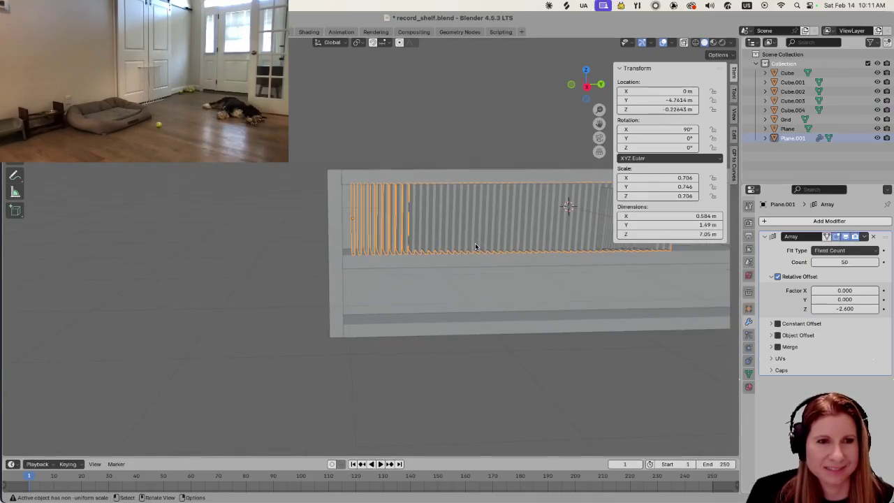
scroll(472, 248, "down", 1)
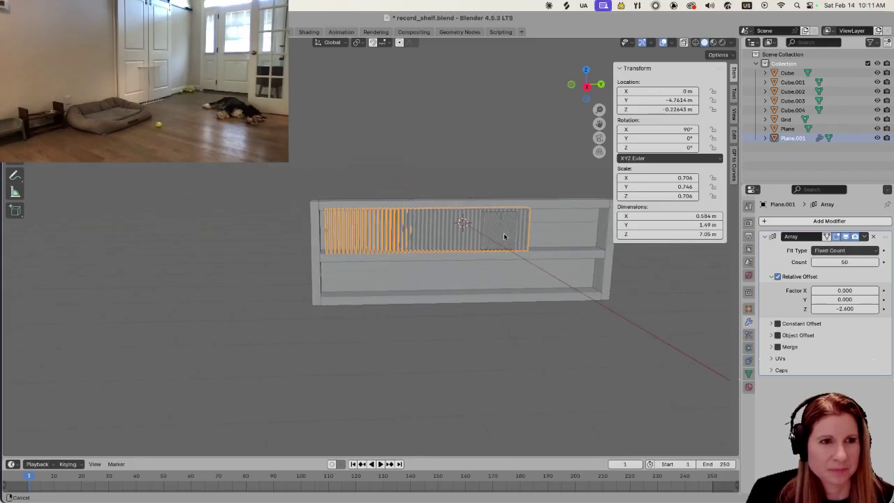
scroll(493, 234, "up", 1)
scroll(496, 239, "up", 3)
scroll(468, 305, "down", 2)
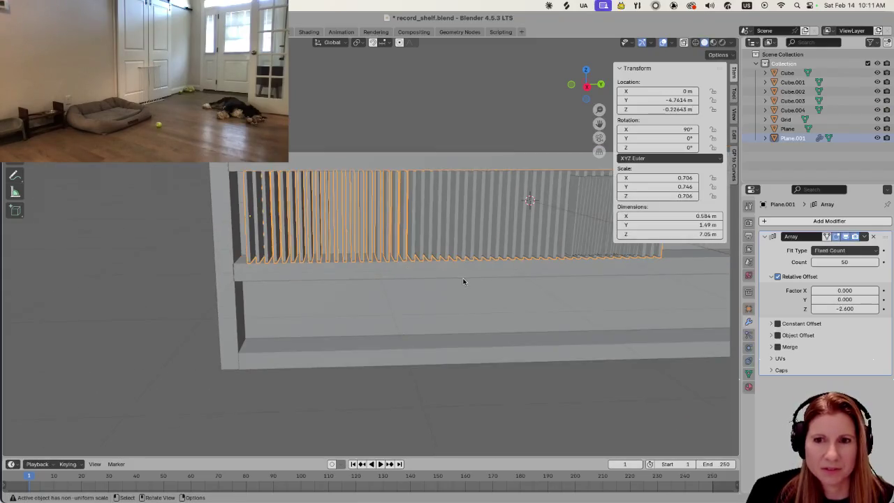
scroll(462, 280, "down", 1)
mouse_move(554, 245)
middle_mouse_down()
mouse_move(540, 253)
mouse_move(538, 240)
middle_mouse_up()
left_click(487, 245)
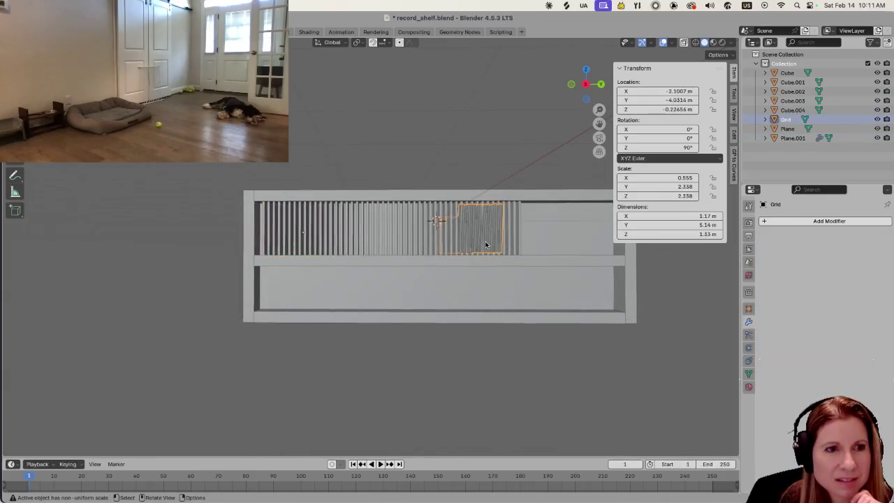
key("g")
key("y")
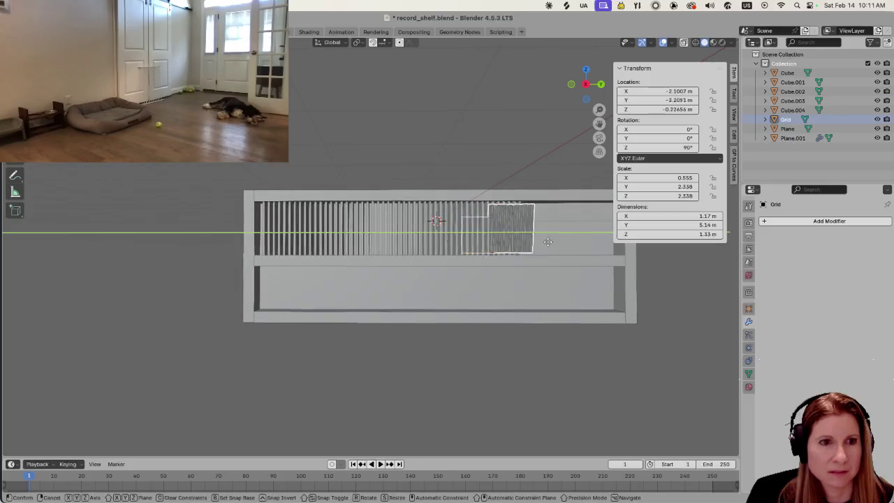
left_click(698, 241)
Reselect the Plane.001 record array and bring up the Add Modifier list.
left_click(419, 224)
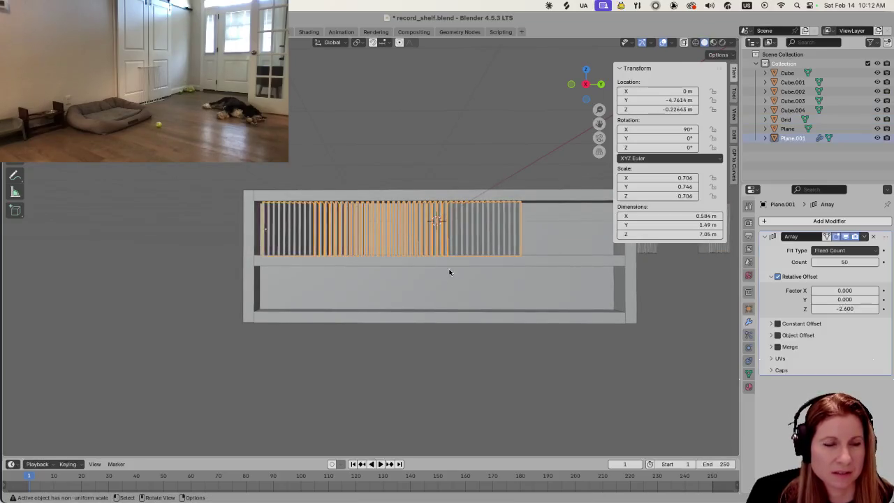
middle_click_drag(451, 272, 455, 284)
scroll(456, 284, "up", 2)
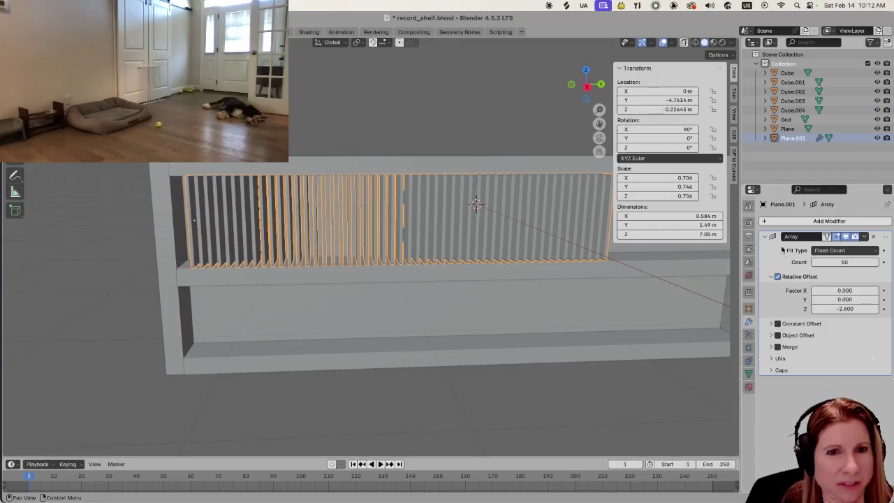
left_click(765, 220)
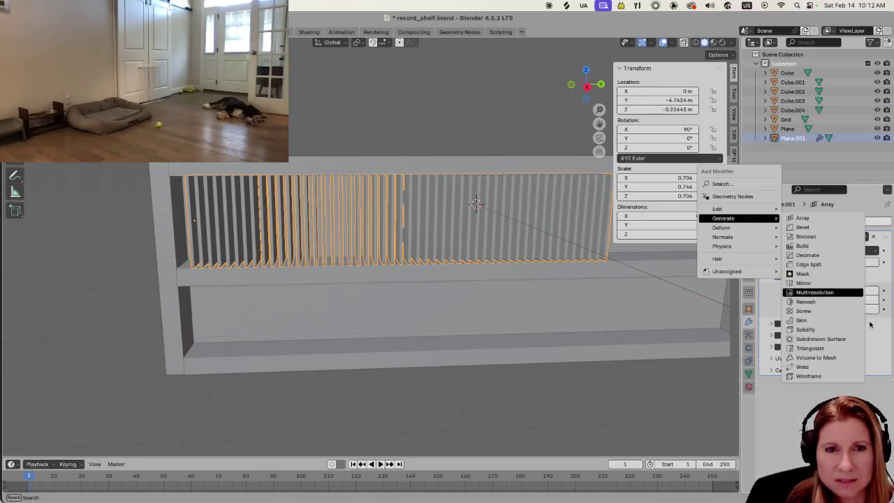
mouse_move(726, 228)
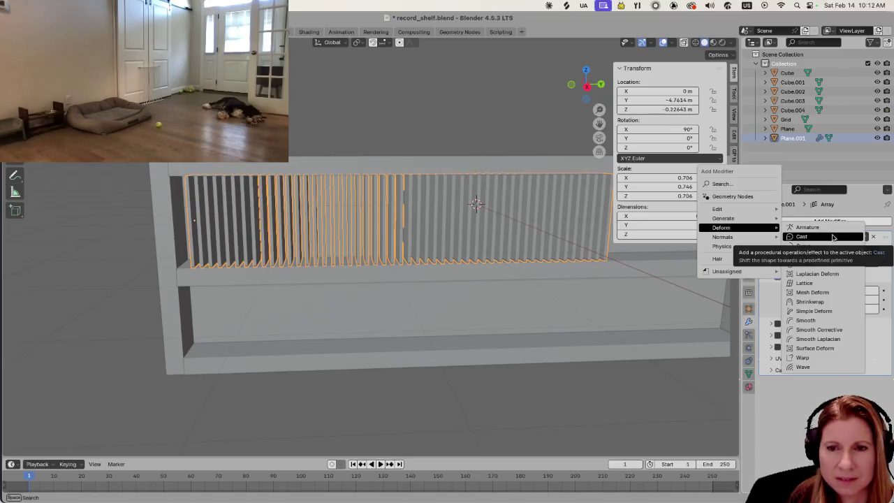
Add a Displace deform modifier below the Array on Plane.001.
key("Escape")
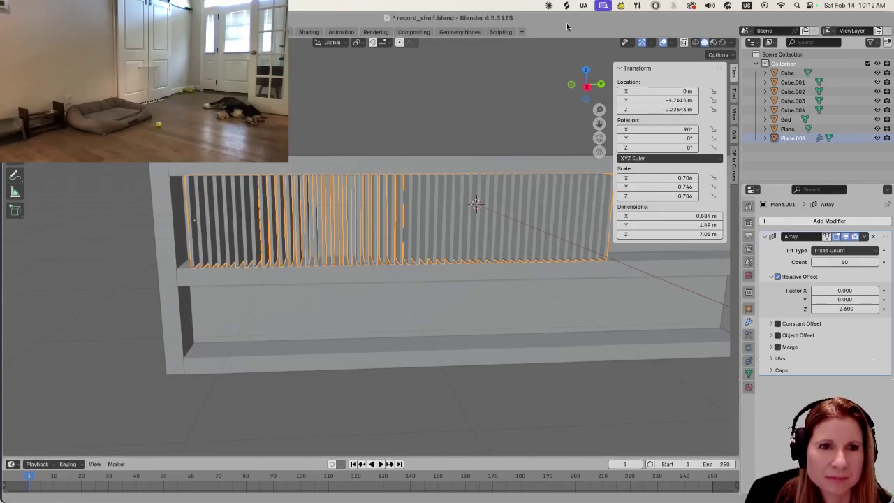
left_click(765, 221)
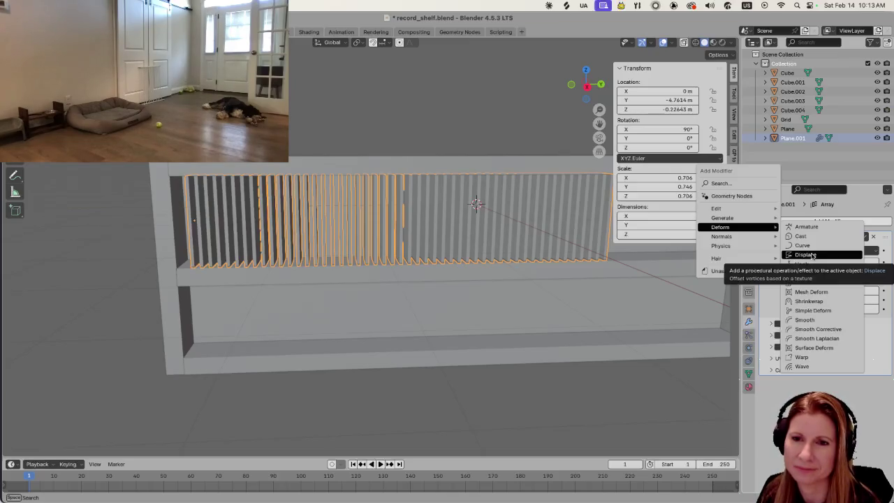
left_click(813, 256)
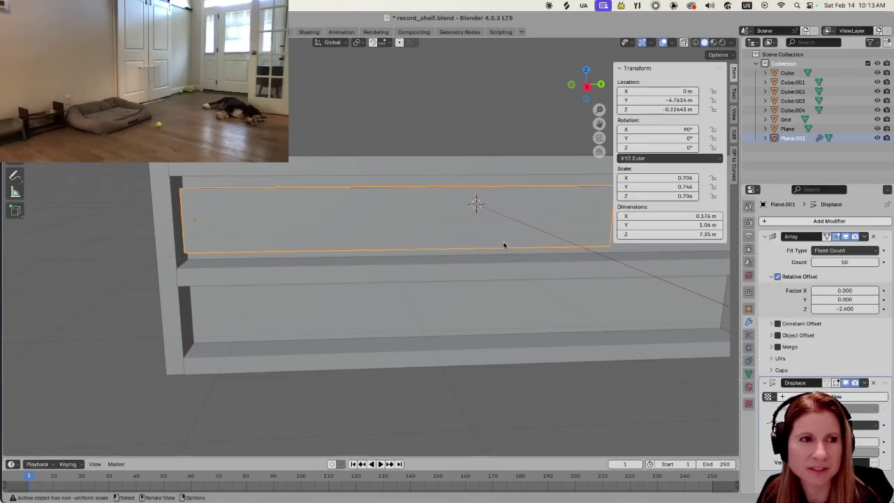
Drag Displace above Array in Plane.001's stack, then begin lowering the Displace strength.
mouse_move(563, 302)
middle_mouse_down()
mouse_move(533, 311)
mouse_move(523, 262)
middle_mouse_up()
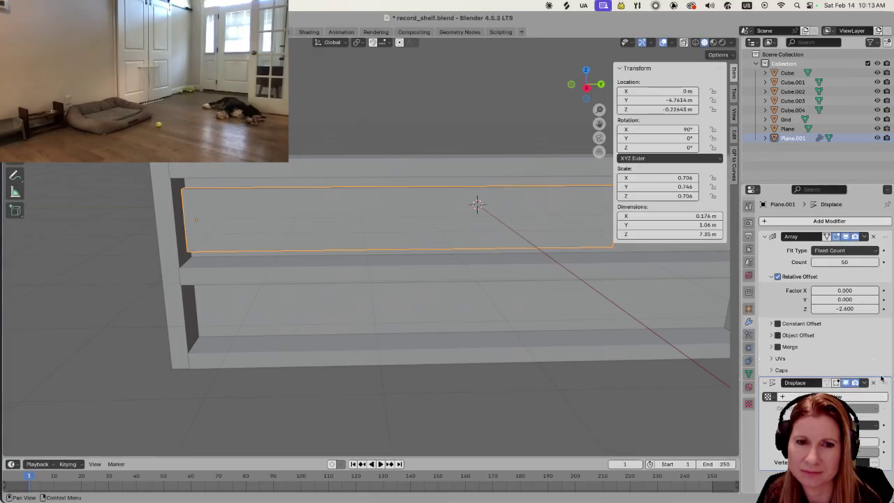
left_click_drag(882, 383, 844, 240)
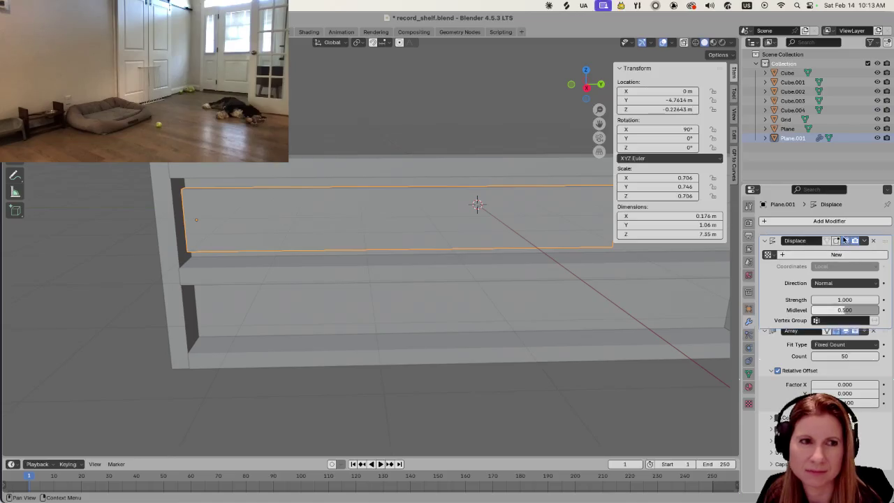
scroll(508, 284, "down", 3)
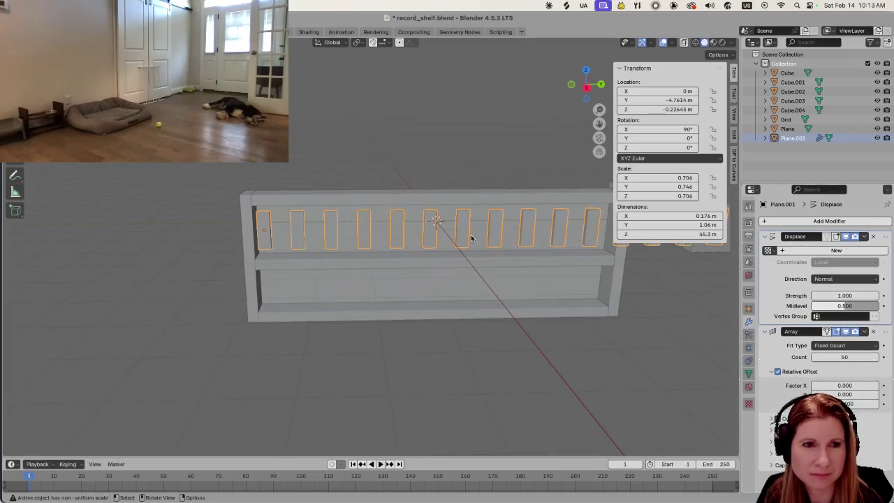
scroll(469, 240, "down", 3)
scroll(461, 243, "down", 2)
scroll(451, 247, "down", 2)
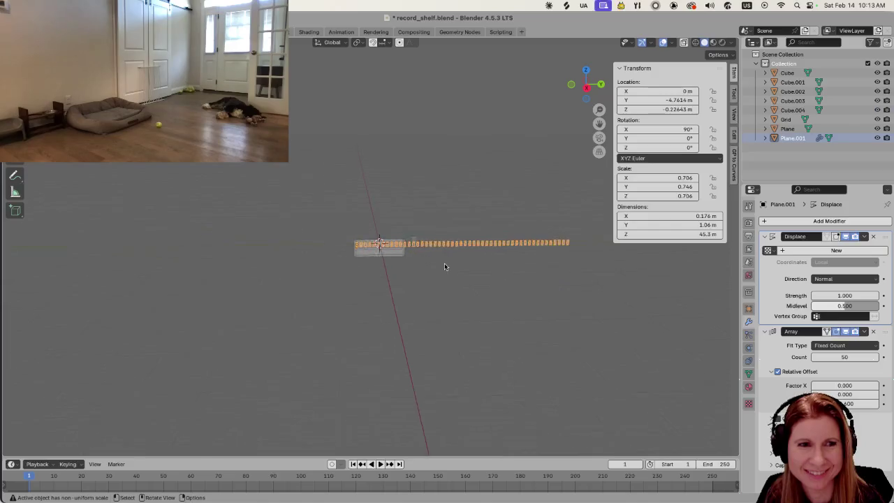
scroll(444, 266, "up", 2)
scroll(443, 266, "up", 2)
scroll(442, 270, "up", 1)
scroll(440, 274, "down", 1)
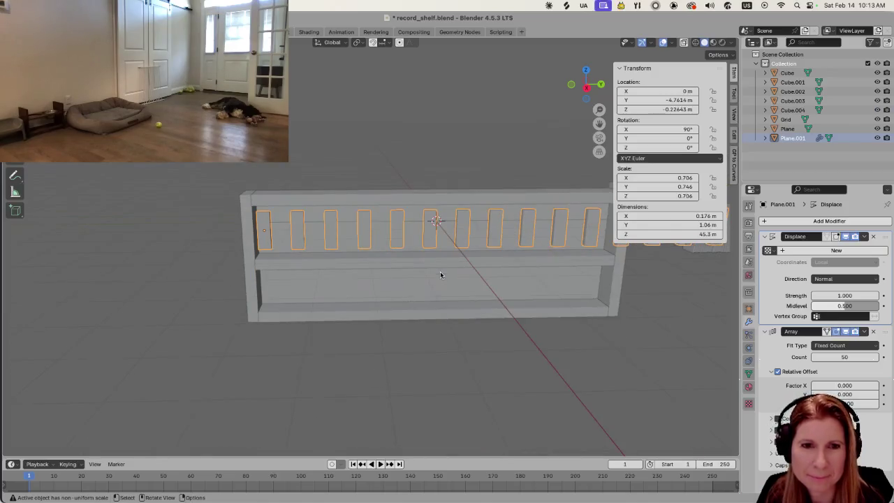
mouse_move(437, 272)
middle_mouse_down()
mouse_move(397, 273)
mouse_move(373, 303)
mouse_move(508, 316)
middle_mouse_up()
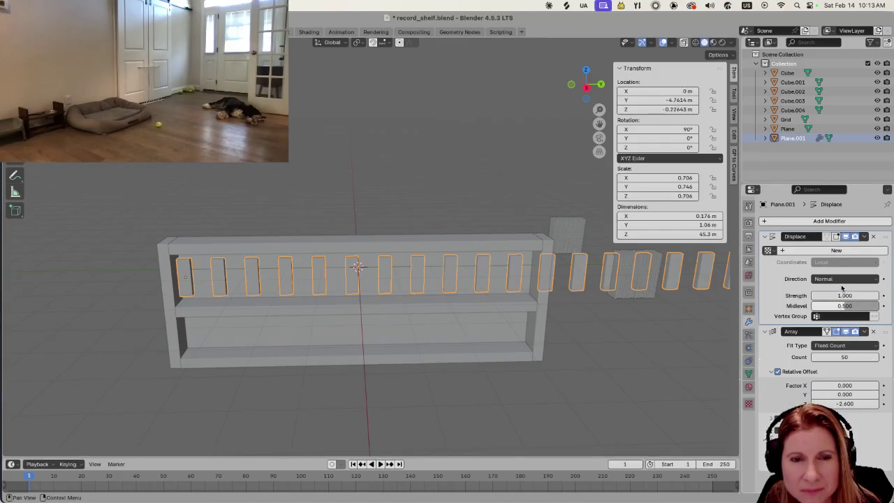
mouse_move(838, 295)
left_mouse_down()
mouse_move(860, 295)
mouse_move(846, 295)
left_mouse_up()
type("0.300")
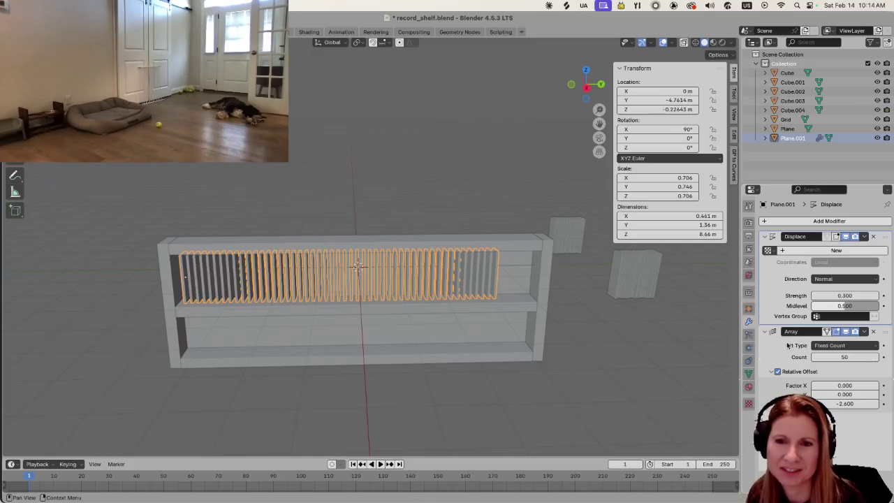
Zoom and orbit below and in front of the shelf to check the packed records.
scroll(646, 360, "up", 2)
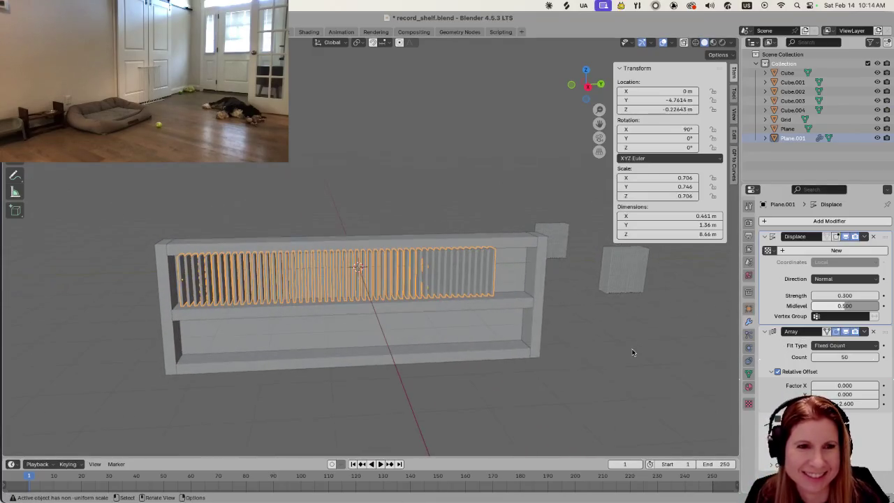
scroll(530, 344, "up", 5)
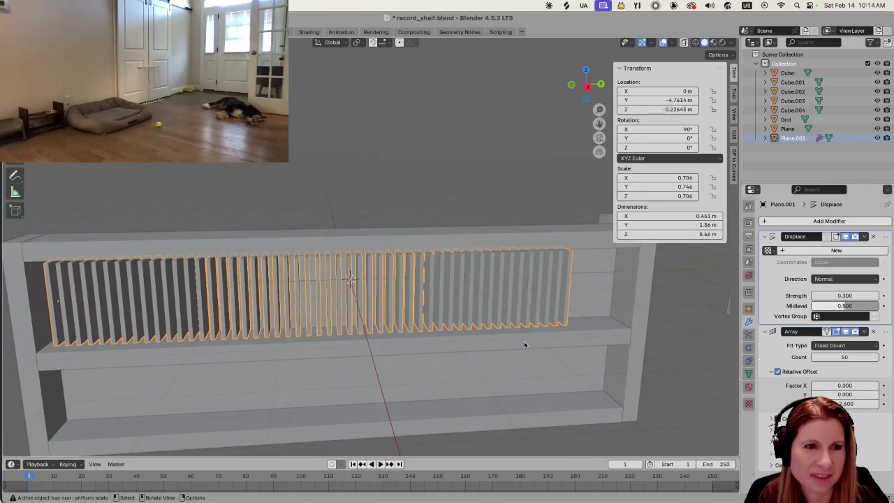
scroll(524, 341, "down", 2)
mouse_move(501, 334)
middle_mouse_down()
mouse_move(453, 301)
mouse_move(431, 340)
middle_mouse_up()
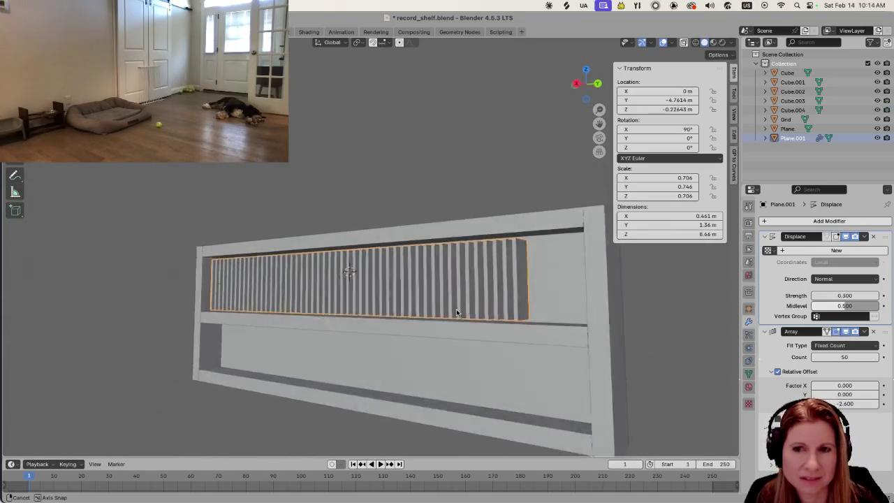
middle_click_drag(431, 340, 509, 325)
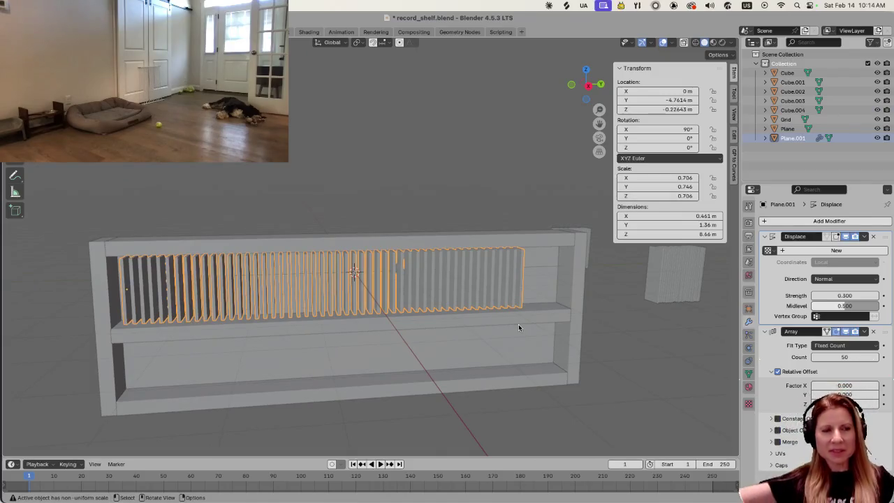
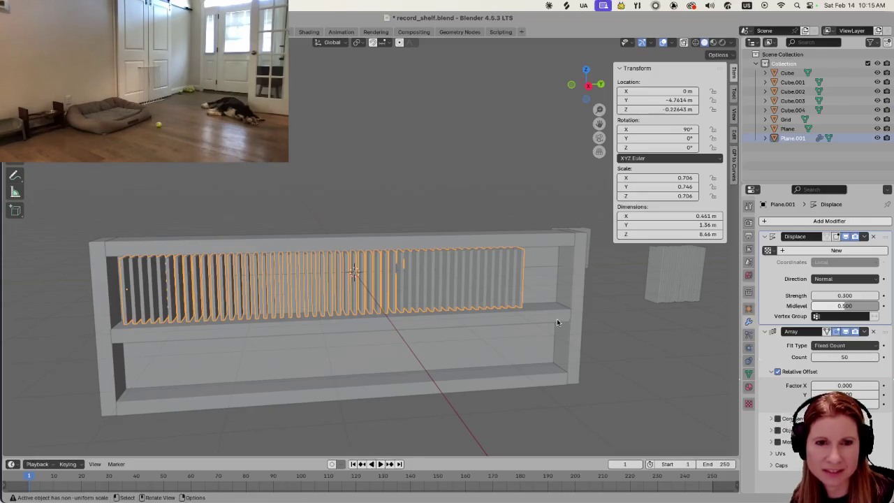
Orbit around the shelf, then compare it with the browser's record shelf reference images.
mouse_move(547, 278)
middle_mouse_down()
mouse_move(526, 299)
mouse_move(526, 278)
middle_mouse_up()
middle_click_drag(524, 271, 532, 270)
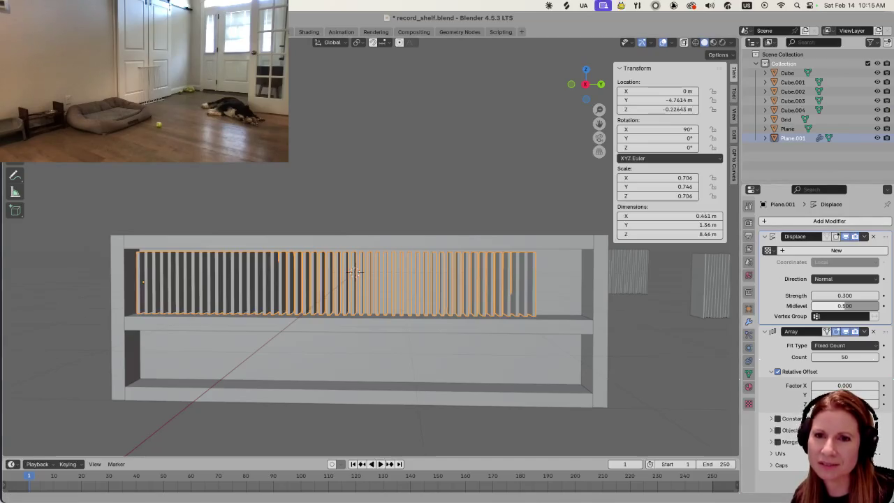
scroll(517, 299, "down", 3)
scroll(461, 300, "up", 3)
mouse_move(443, 300)
middle_mouse_down()
mouse_move(477, 298)
mouse_move(495, 369)
mouse_move(509, 342)
middle_mouse_up()
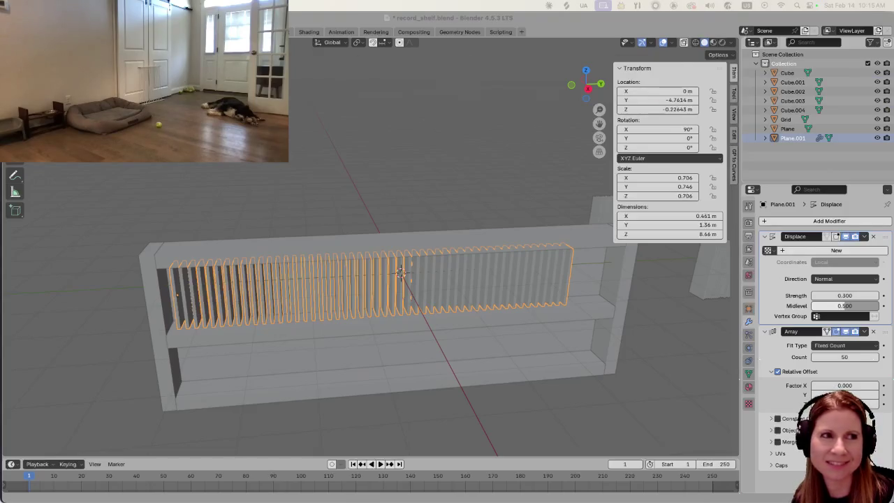
key("super+Tab")
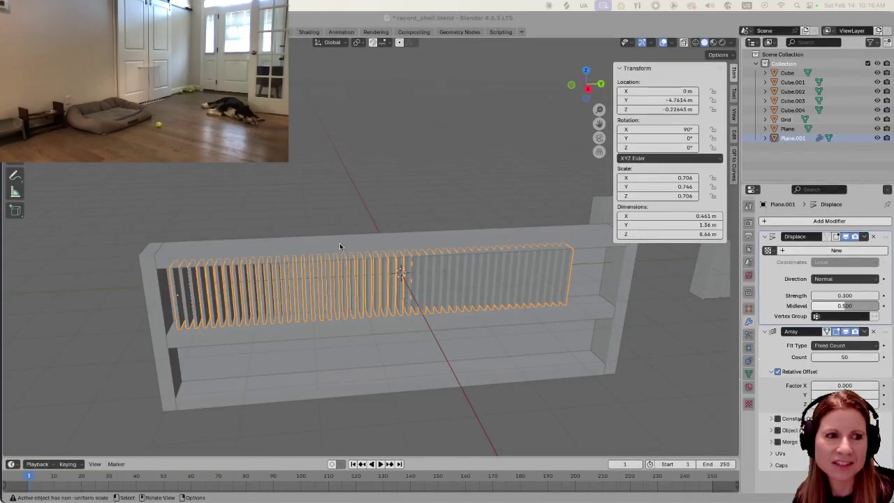
Select the Grid object of stacked panels to the right of the shelf.
middle_click_drag(250, 266, 253, 252)
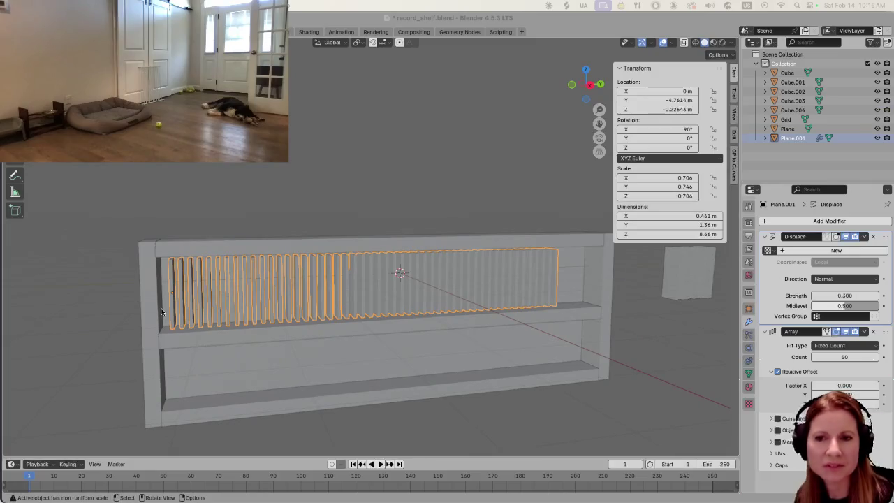
middle_click_drag(160, 312, 489, 314)
left_click(506, 319)
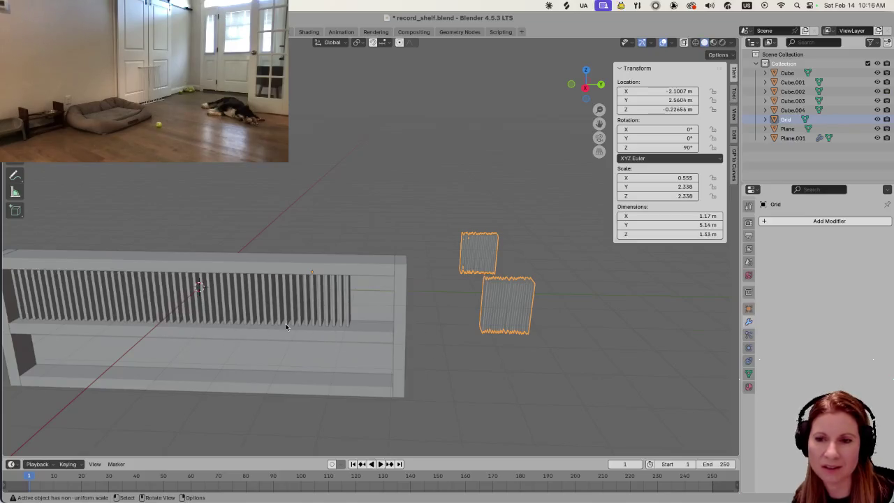
mouse_move(274, 330)
middle_mouse_down()
mouse_move(383, 333)
mouse_move(267, 296)
middle_mouse_up()
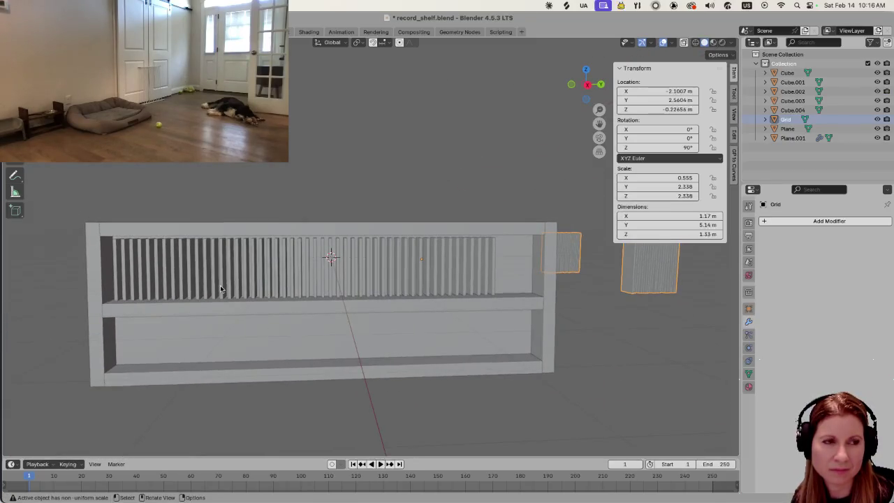
Reselect the slatted Plane.001 and give its Displace modifier a new texture.
left_click(117, 292)
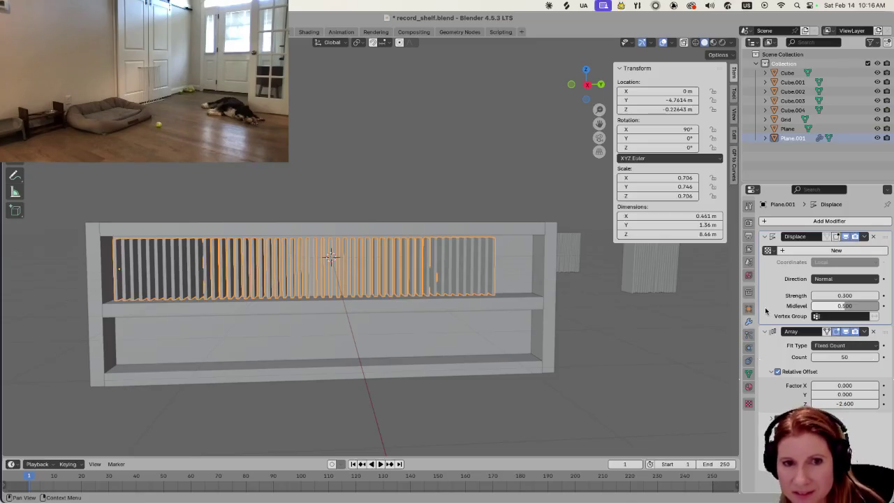
left_click(783, 251)
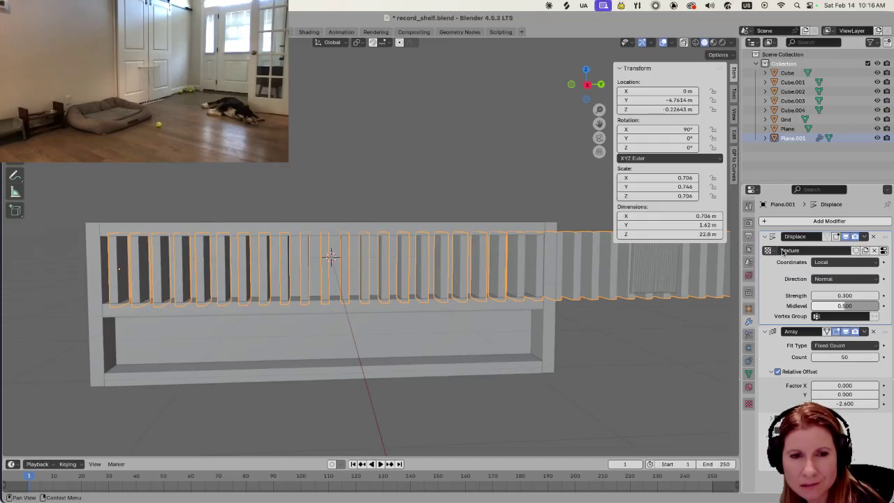
Show the new Displace texture's settings, cancel the New Image popup, and bring up the texture Type list.
left_click(749, 404)
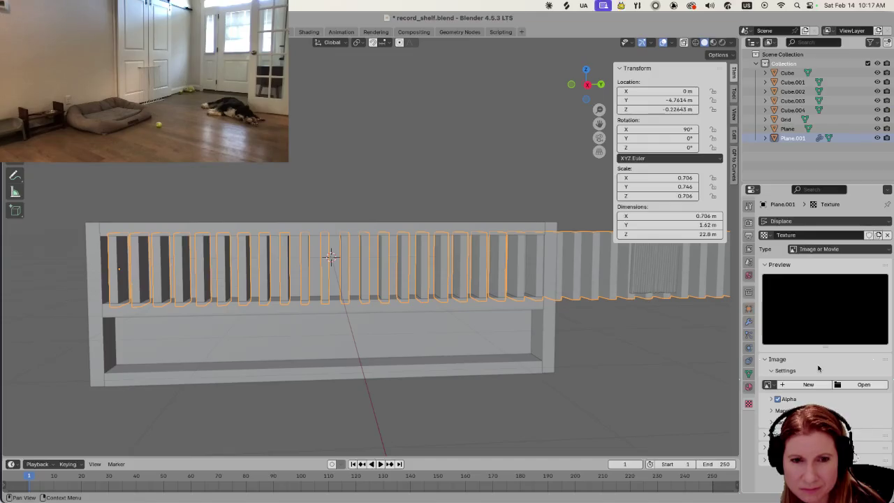
scroll(480, 278, "down", 3)
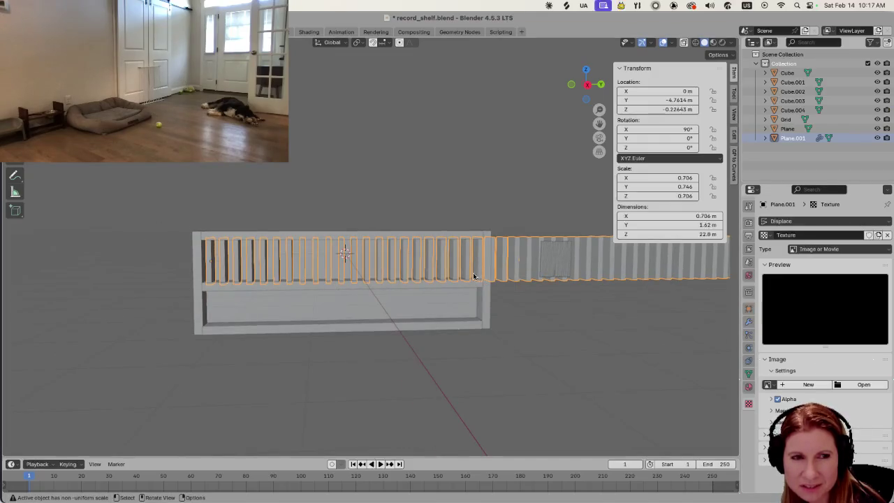
scroll(473, 275, "up", 2)
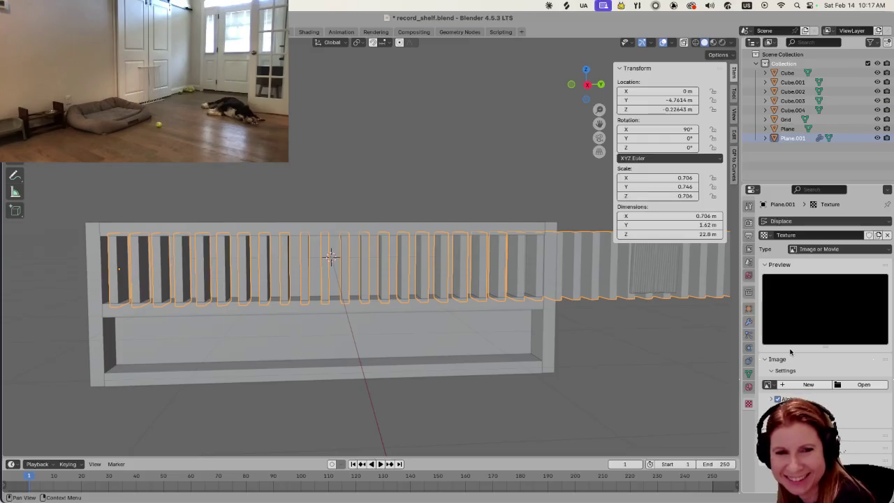
left_click(781, 385)
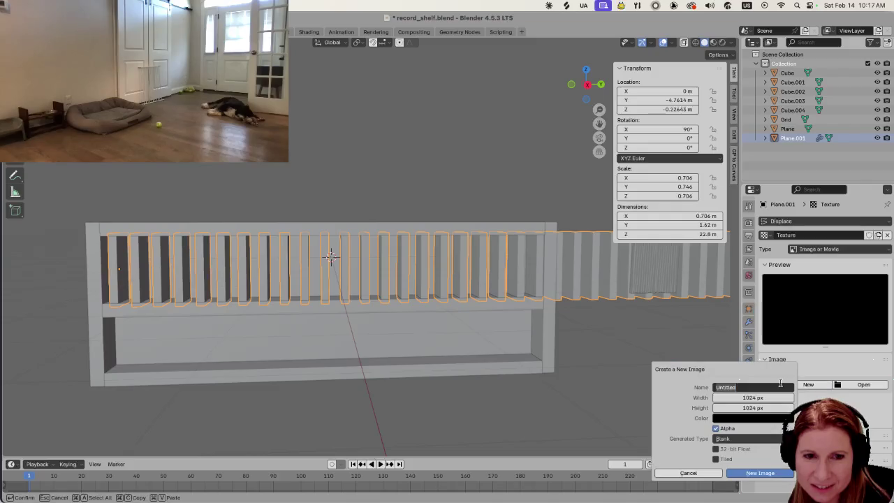
key("Escape")
key("Escape")
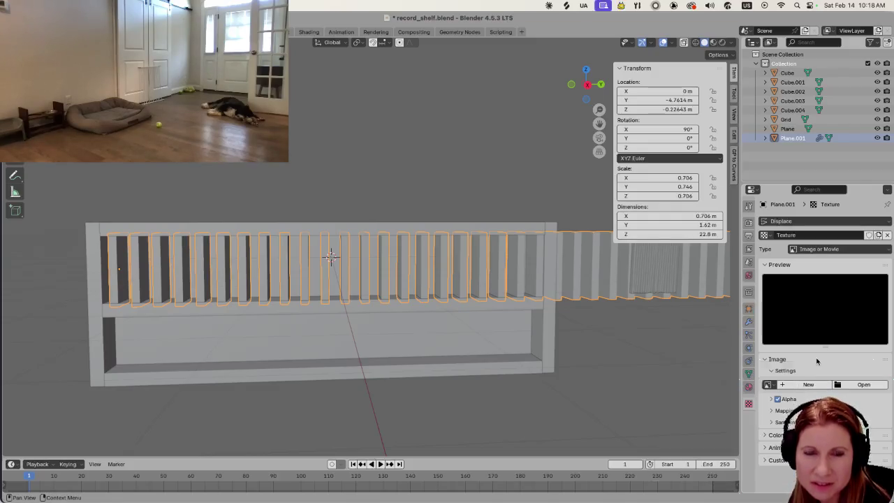
left_click(826, 249)
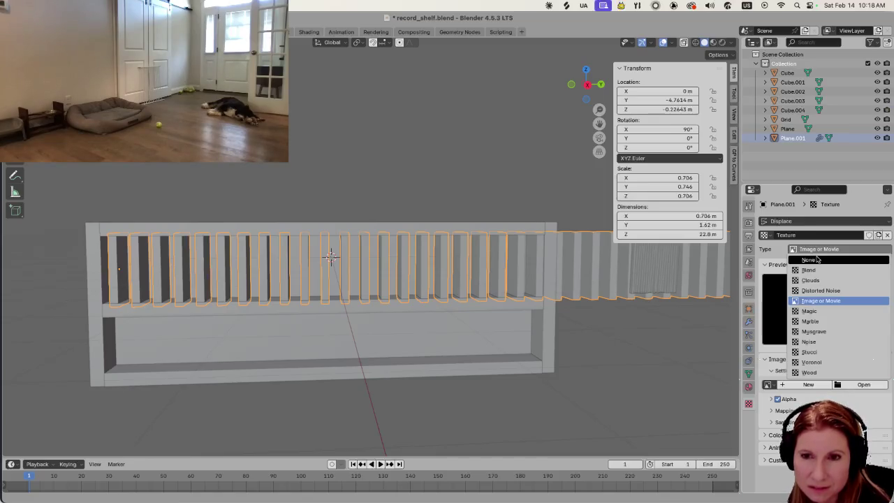
Switch the Displace texture type to Clouds, keeping the Blender Original noise basis.
left_click(812, 280)
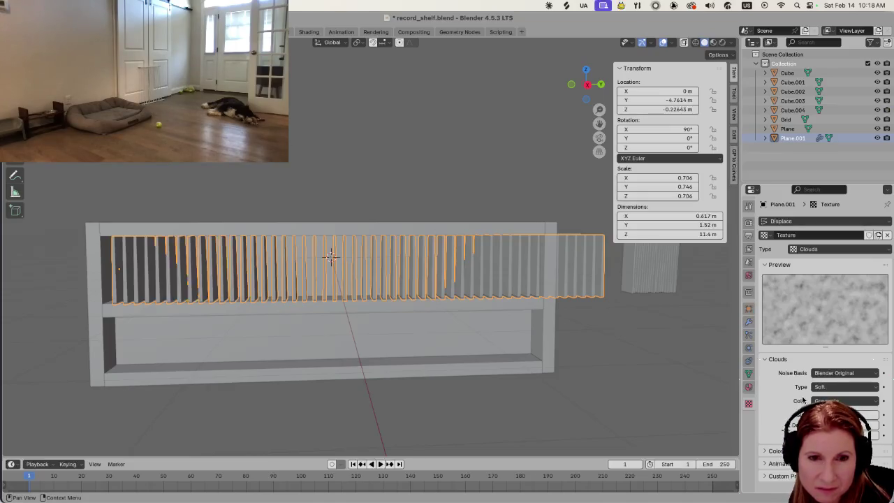
left_click(832, 374)
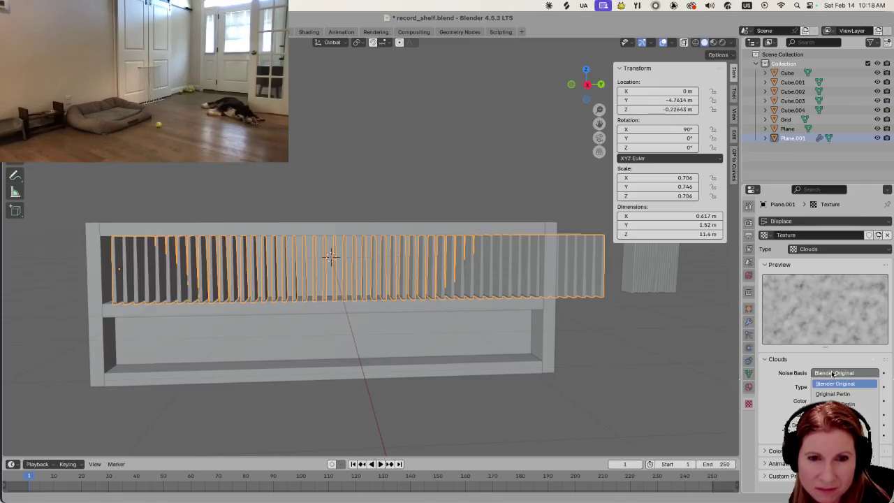
left_click(764, 359)
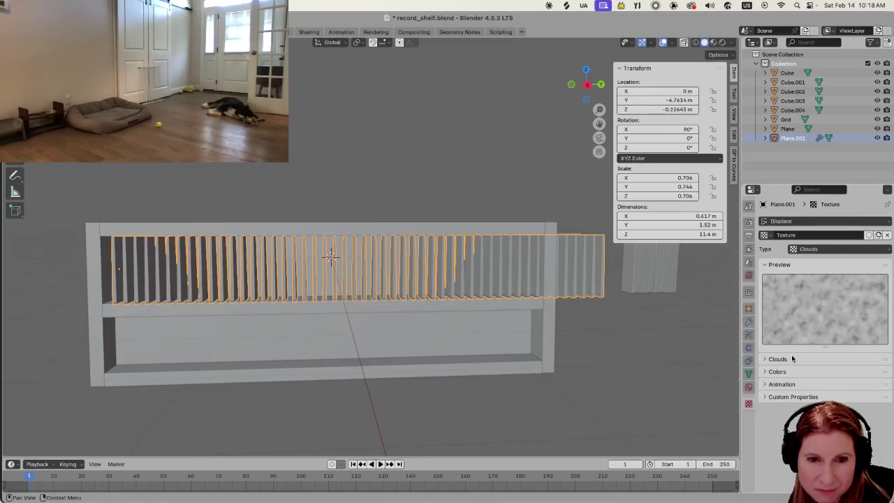
left_click(765, 359)
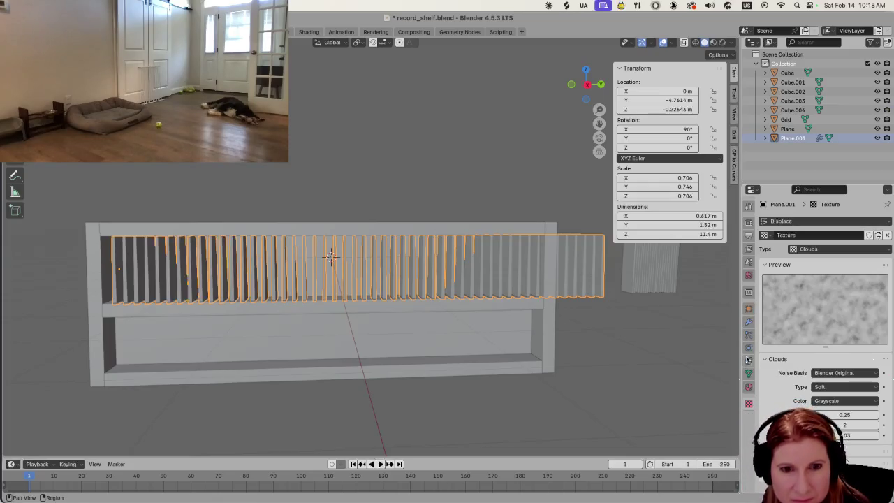
Adjust the Clouds depth and raise the noise size to 0.91, checking the tilted slats.
left_click_drag(859, 424, 873, 424)
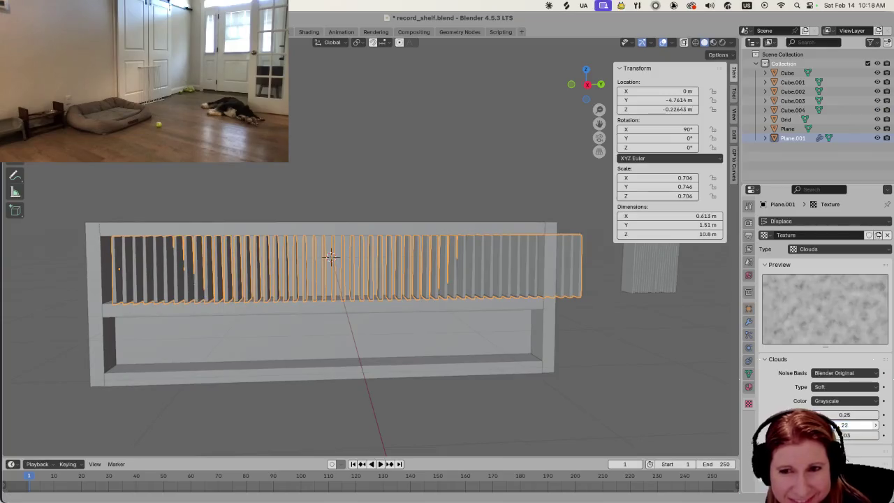
left_click_drag(866, 435, 866, 415)
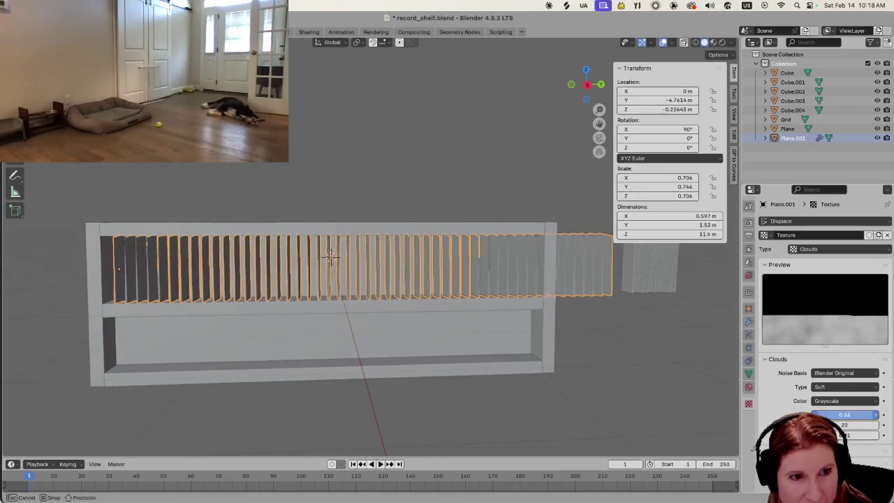
left_click_drag(867, 415, 828, 396)
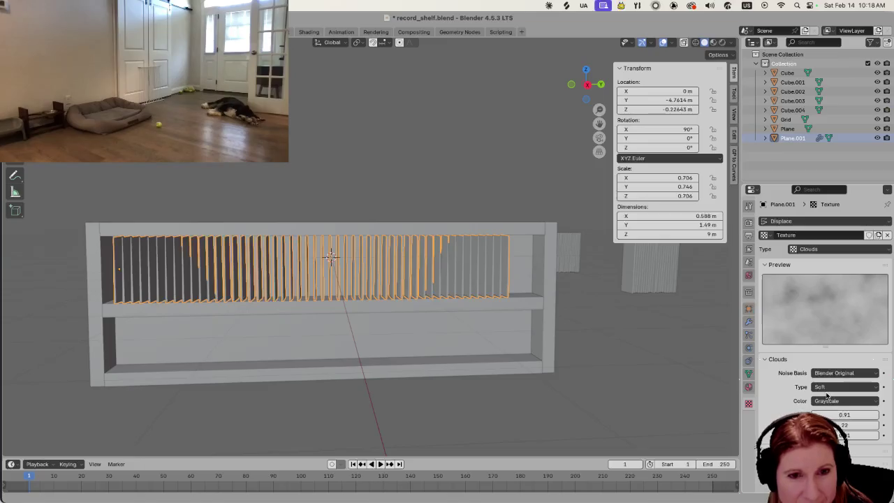
mouse_move(594, 363)
middle_mouse_down()
mouse_move(530, 297)
mouse_move(552, 320)
middle_mouse_up()
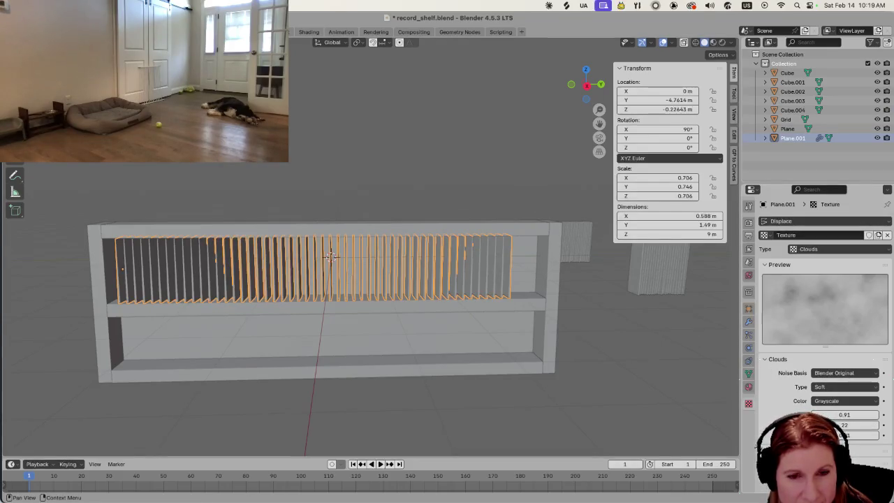
left_click(826, 388)
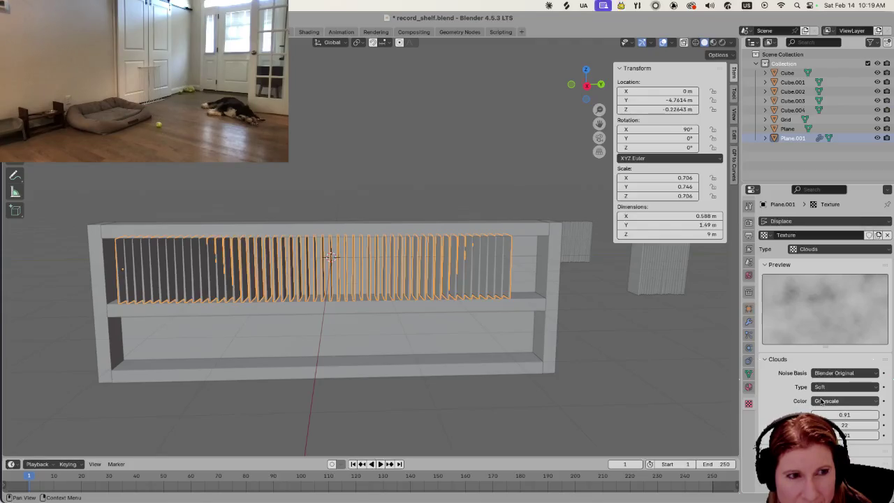
mouse_move(664, 329)
middle_mouse_down()
mouse_move(654, 339)
mouse_move(659, 323)
middle_mouse_up()
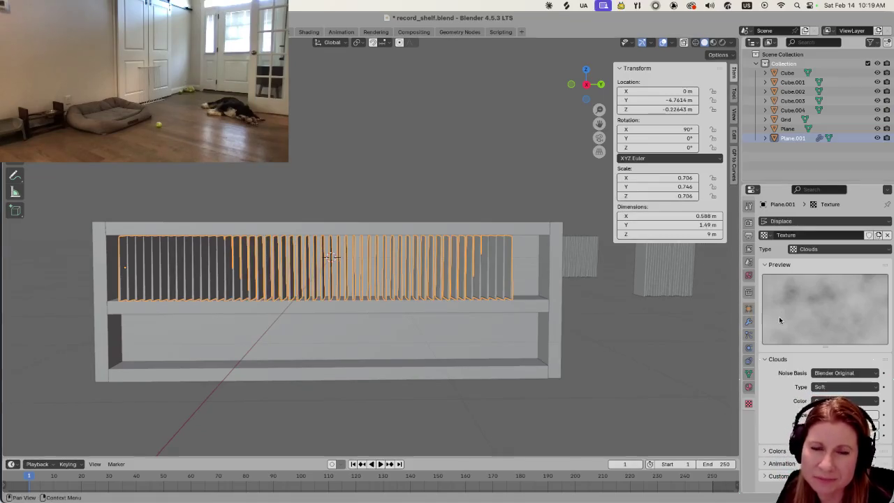
left_click(816, 250)
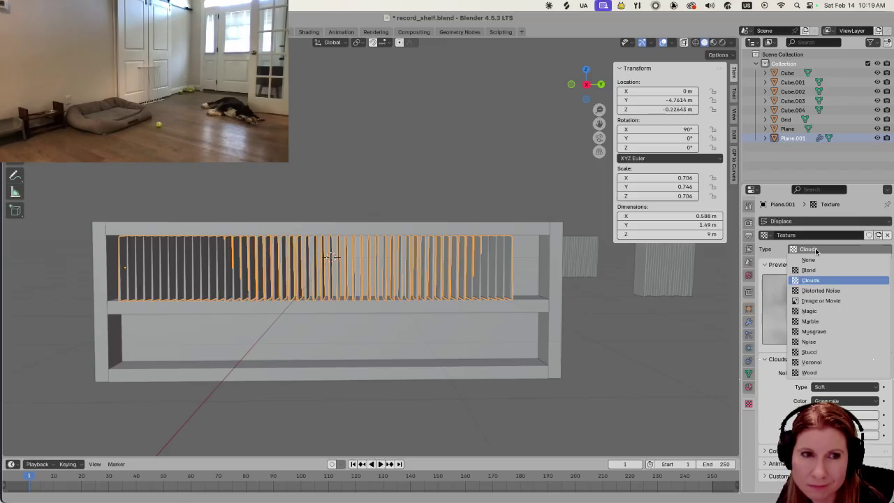
Keep Clouds as the texture type, briefly select the Grid, then reselect the slat array.
left_click(815, 250)
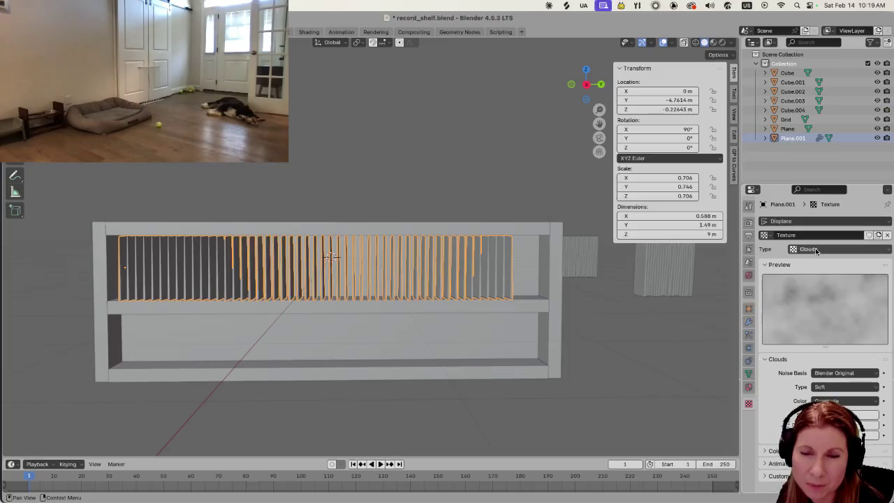
left_click(651, 272)
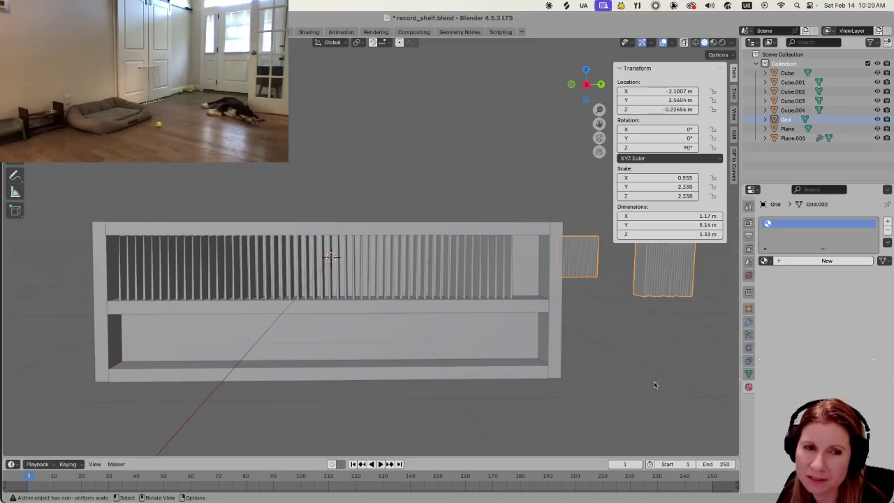
left_click(229, 281)
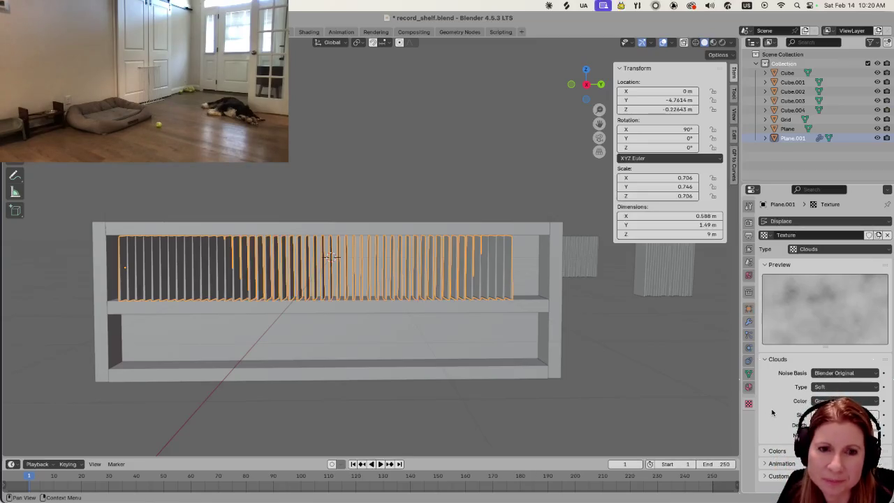
Review the Soft, Grayscale Clouds settings at size 0.91 and depth 22, and hide the preview.
scroll(428, 326, "up", 3)
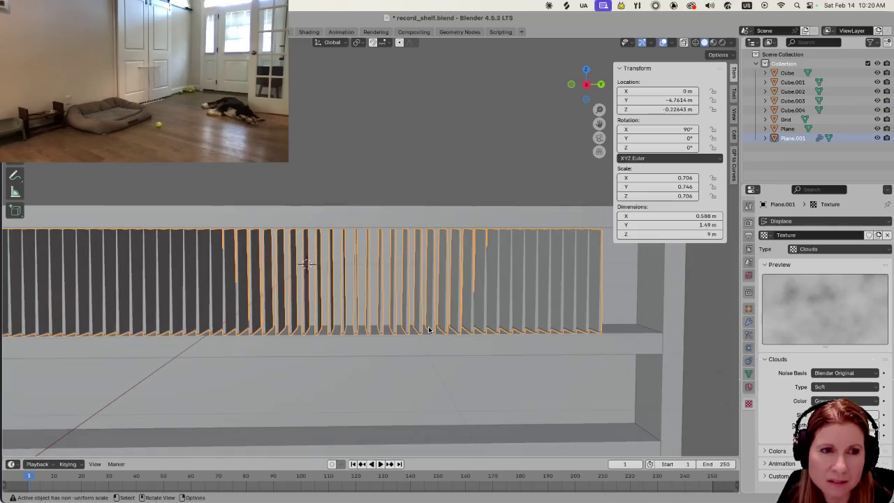
scroll(426, 325, "down", 4)
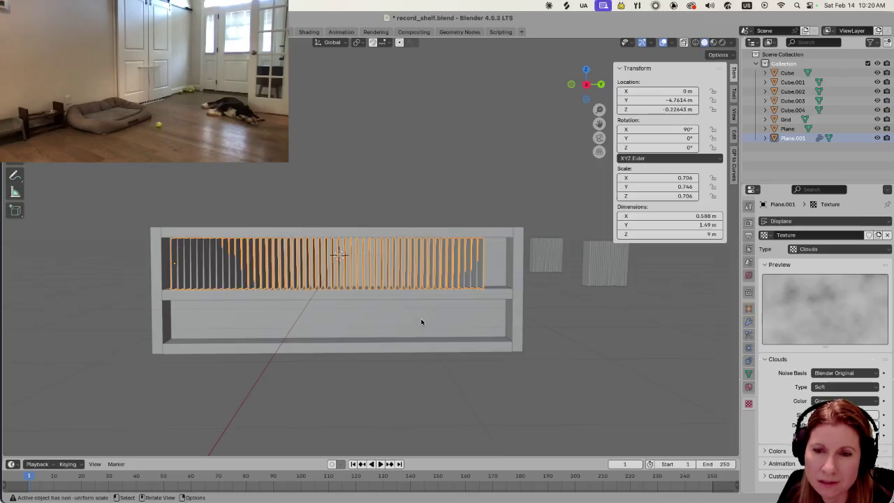
scroll(421, 320, "up", 2)
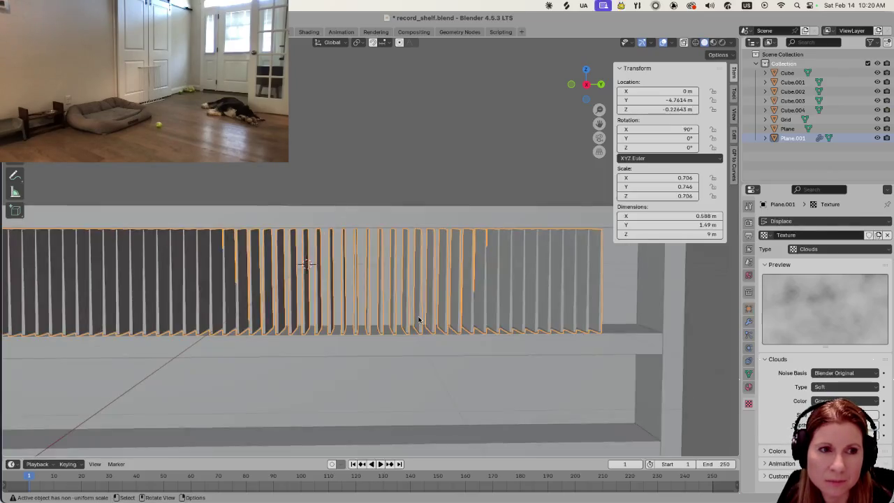
scroll(420, 319, "up", 3)
scroll(418, 318, "down", 2)
scroll(416, 316, "down", 3)
scroll(378, 308, "down", 2)
scroll(343, 299, "up", 2)
scroll(343, 300, "up", 2)
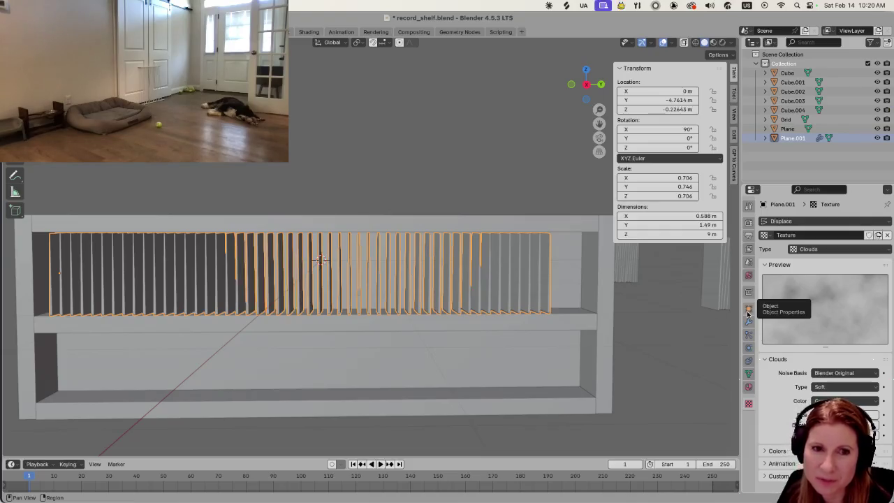
scroll(556, 320, "down", 2)
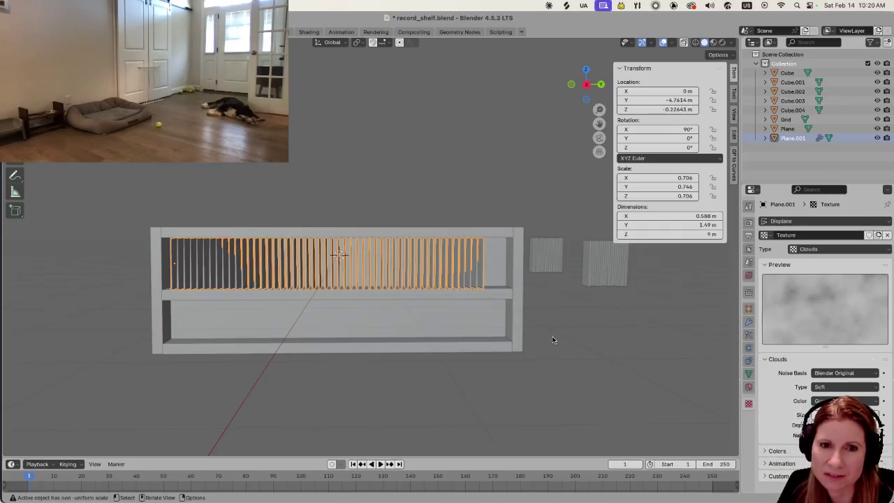
left_click(766, 265)
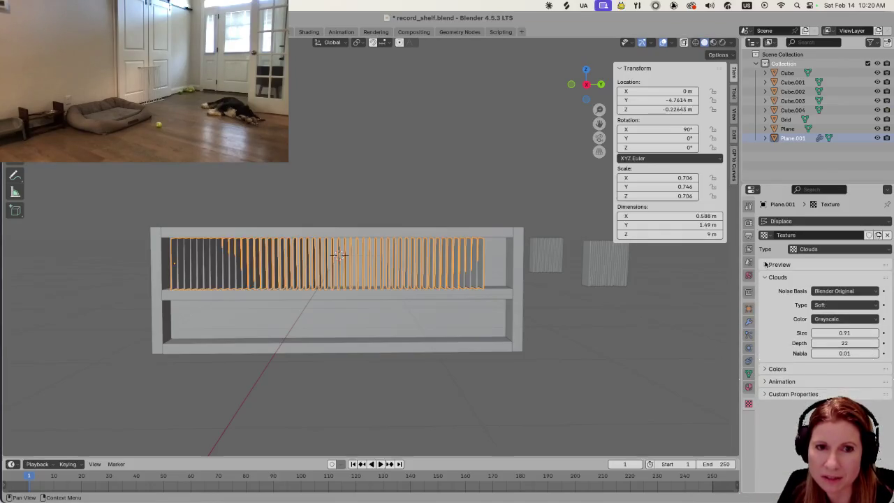
Toggle the Clouds texture preview back on.
left_click(765, 265)
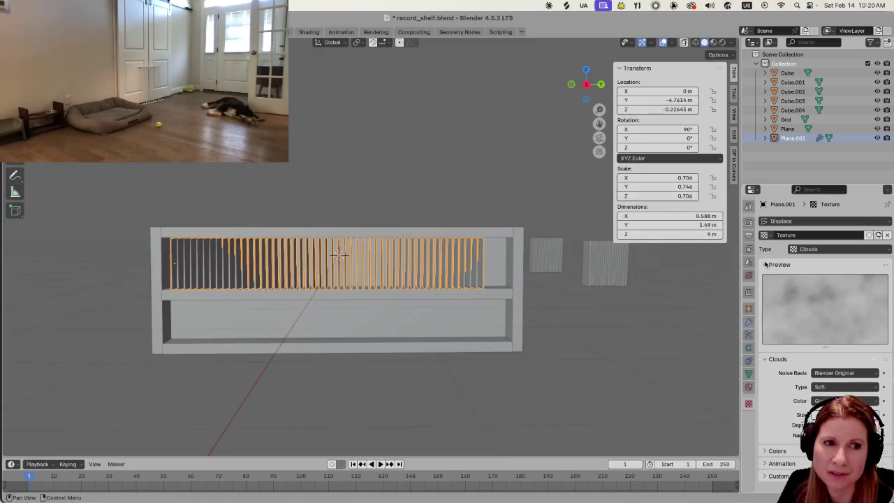
left_click(766, 265)
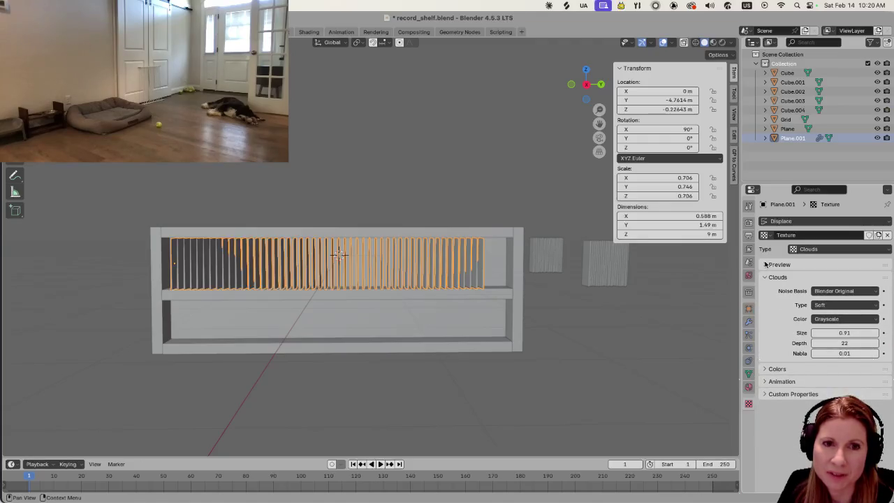
left_click(765, 265)
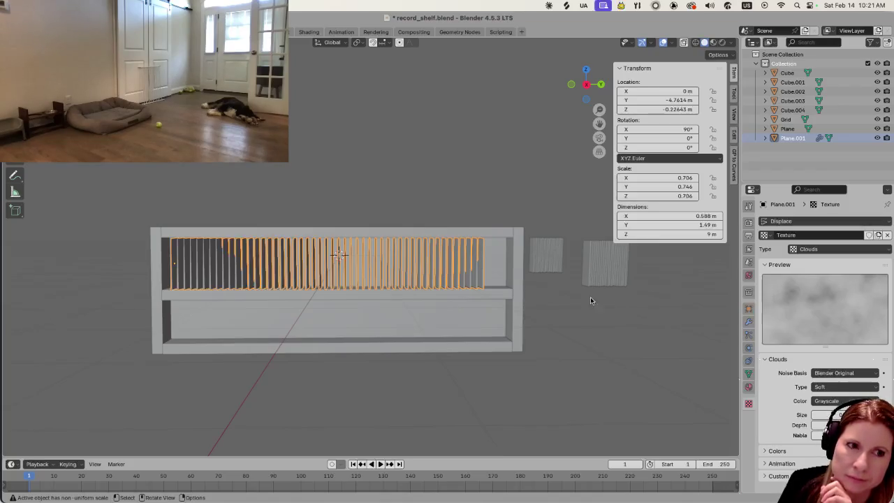
Reselect Plane.001 and display its modifier stack, briefly checking the particle settings.
left_click(605, 287)
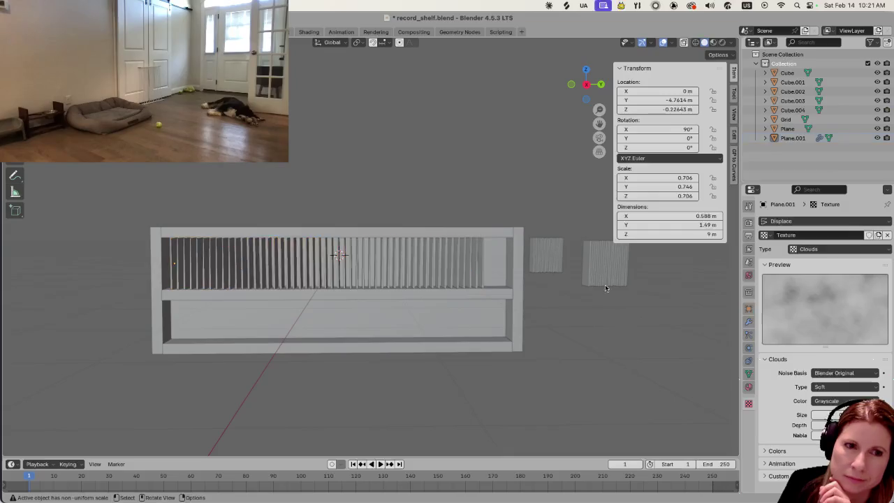
left_click(605, 285)
left_click(391, 266)
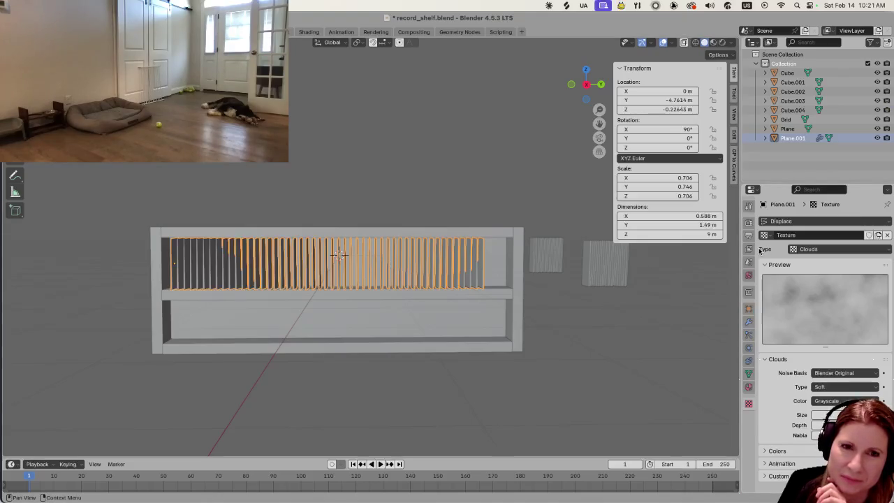
left_click(748, 323)
left_click(749, 334)
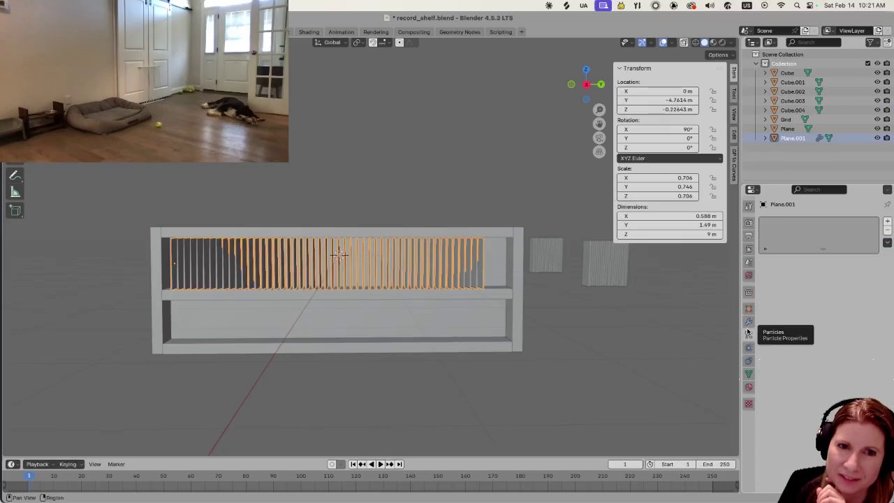
left_click(749, 323)
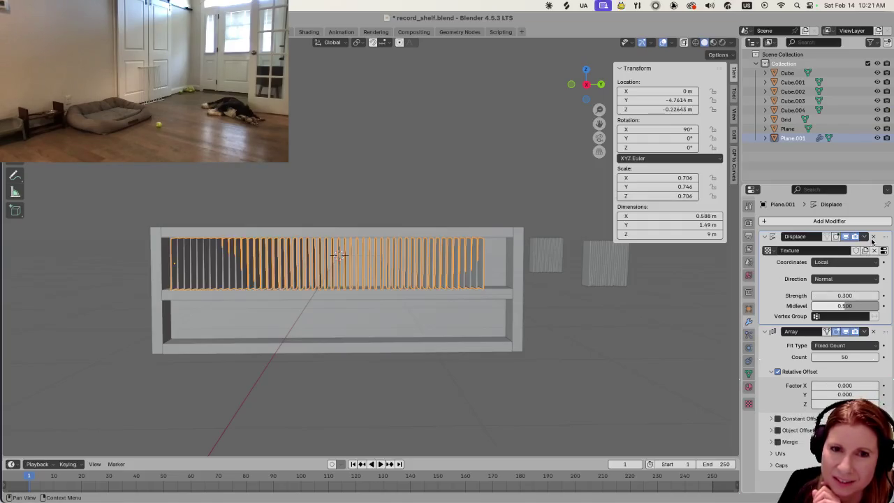
Delete the Displace modifier from Plane.001, leaving only the 50-count Array.
left_click(872, 237)
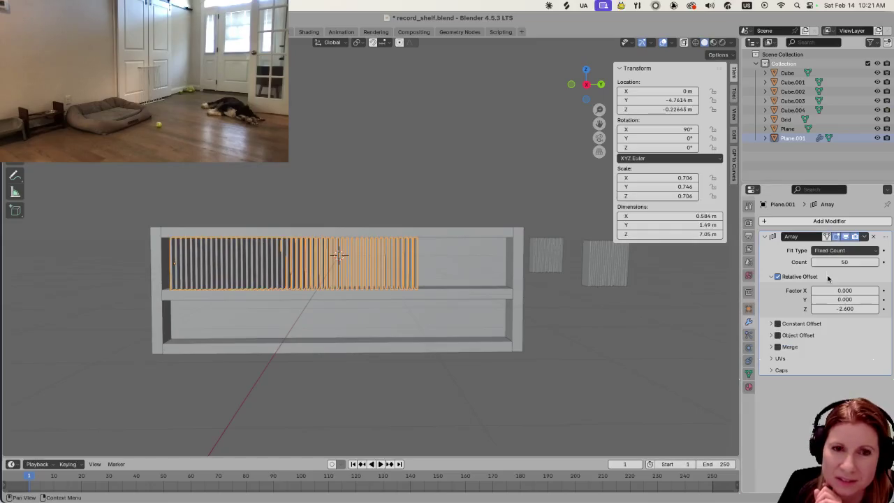
left_click(766, 220)
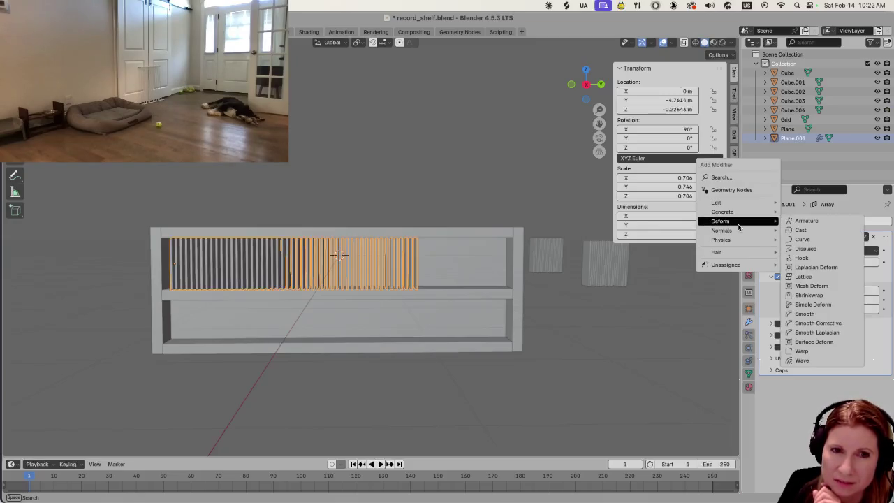
mouse_move(724, 212)
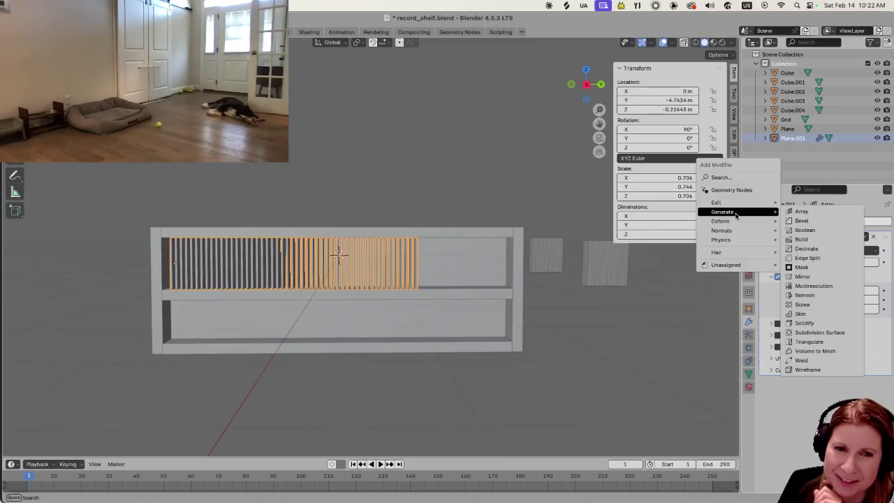
Close the Add Modifier menu without adding anything, keeping only the Array on the slats.
left_click(801, 211)
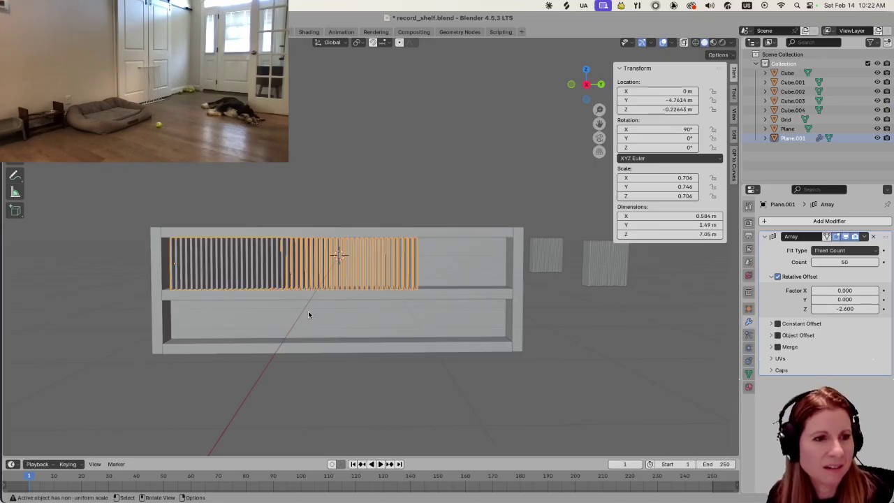
scroll(316, 341, "up", 2)
scroll(341, 332, "down", 2)
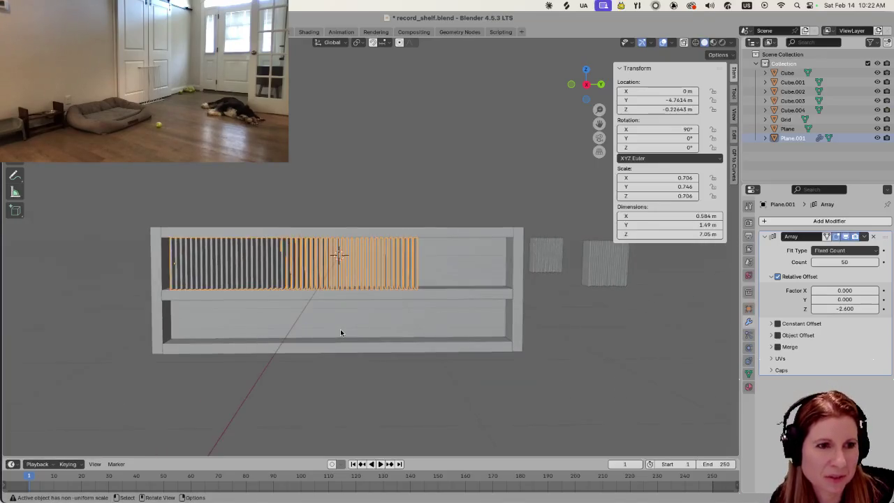
Select the Grid panels, then reselect Plane.001 and zoom in on the slats.
left_click(605, 255)
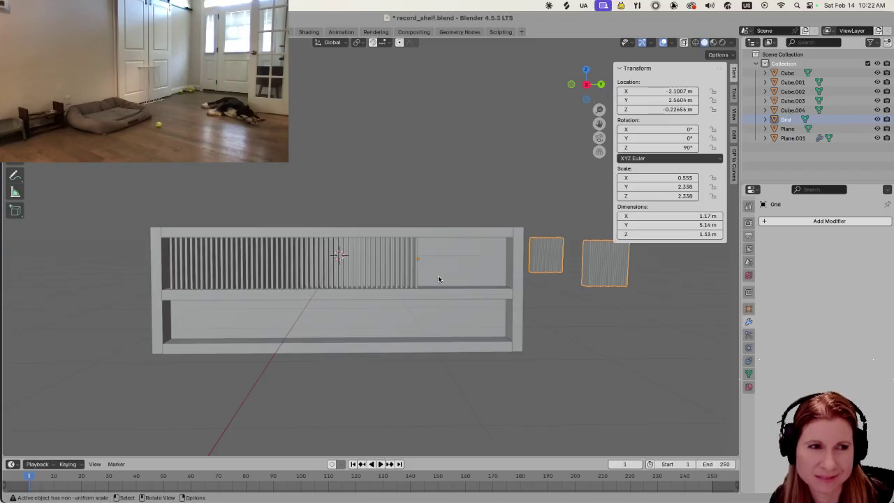
scroll(639, 306, "up", 2)
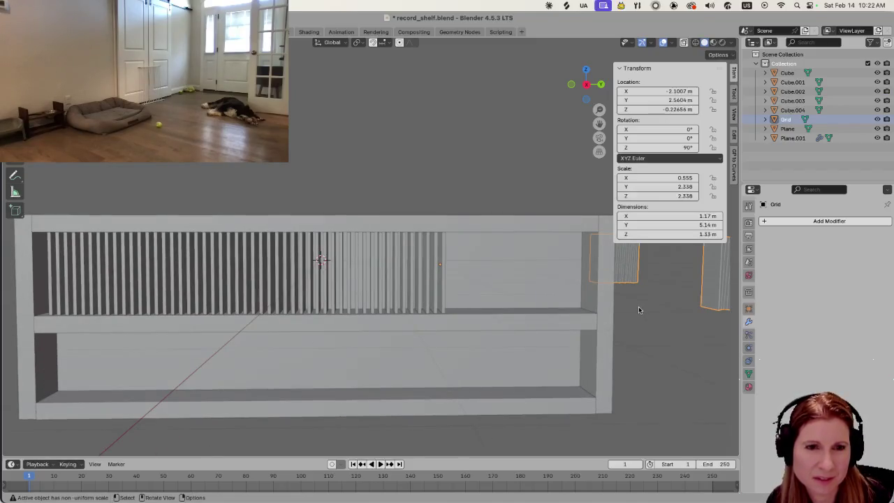
scroll(638, 306, "down", 2)
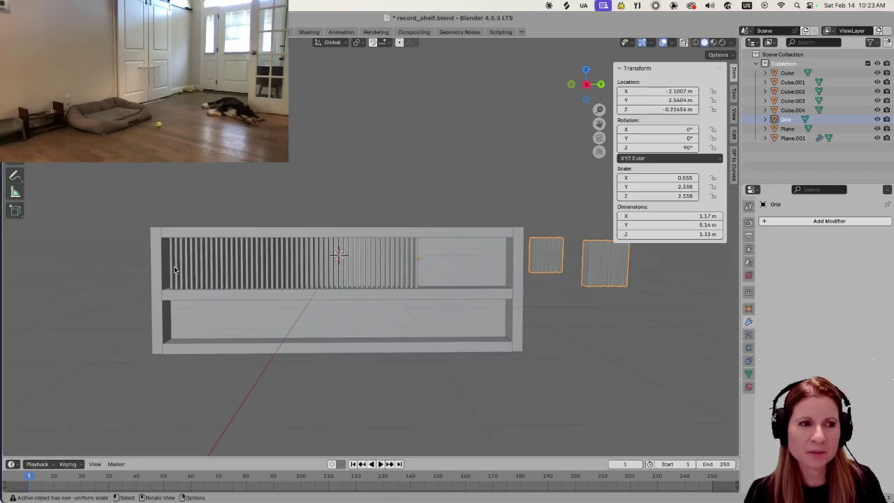
left_click(174, 266)
scroll(174, 266, "up", 3)
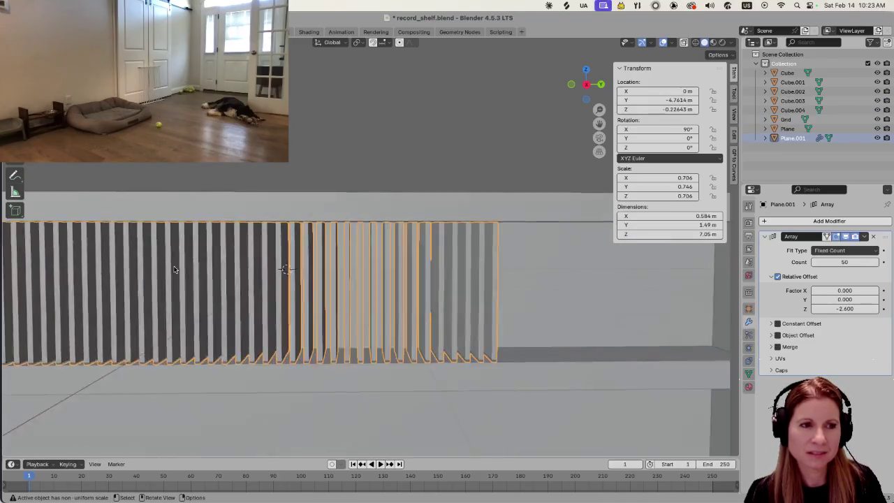
scroll(174, 268, "up", 2)
Pan along the slat close-up, then bring the Grid into view and select it.
middle_click_drag(226, 270, 283, 269, "shift")
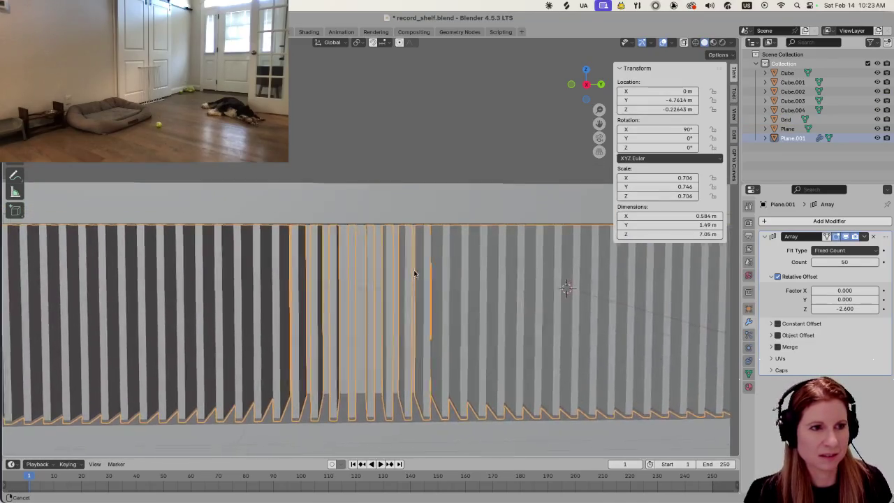
scroll(283, 269, "down", 2)
scroll(266, 271, "down", 4)
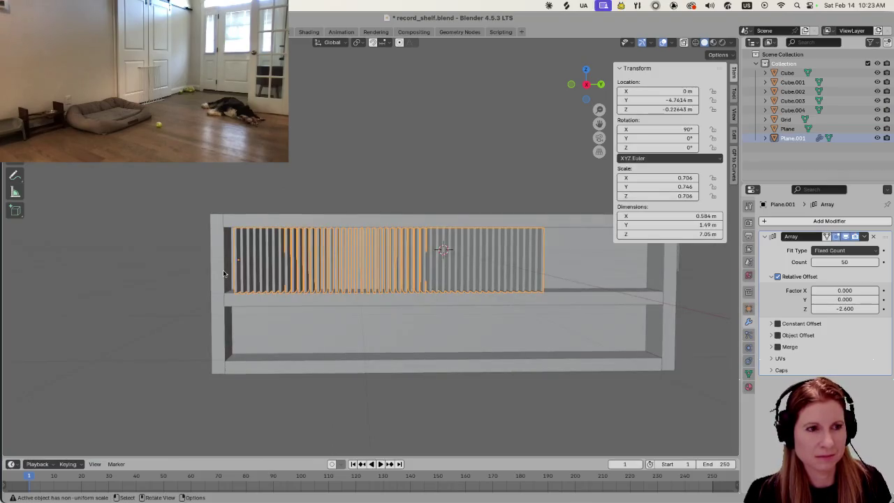
scroll(274, 274, "up", 3)
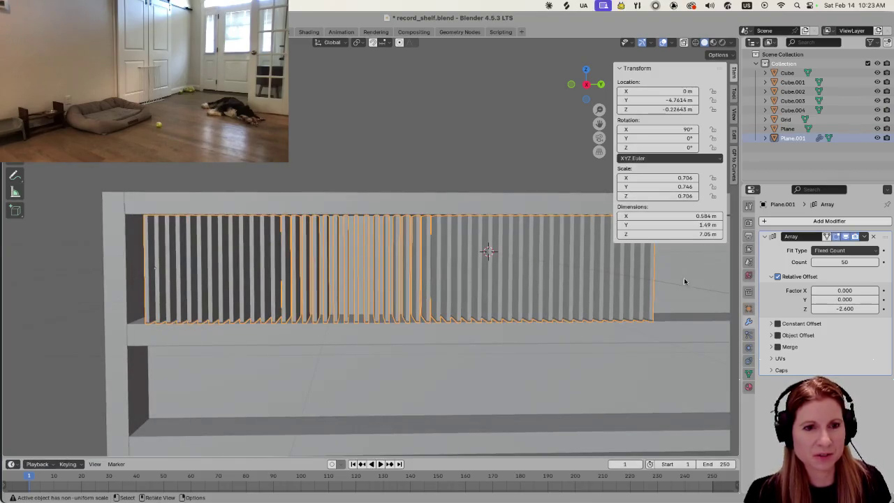
middle_click_drag(635, 297, 413, 296, "shift")
left_click(546, 294)
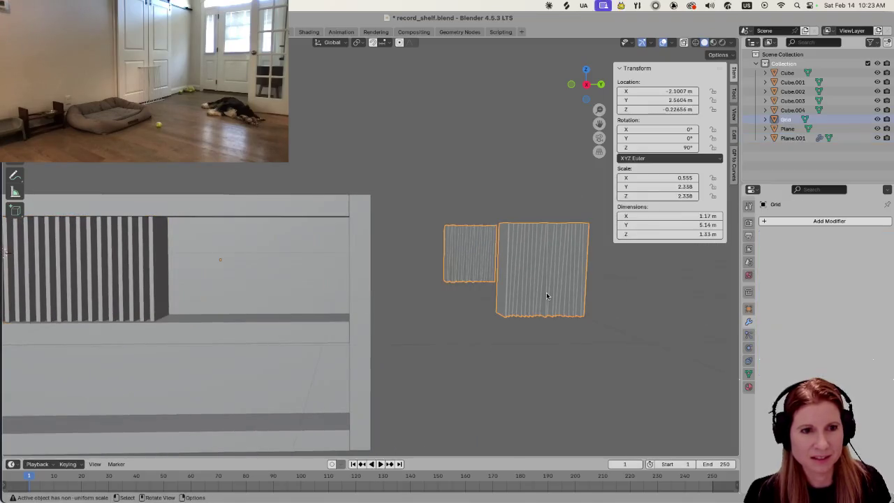
Move the Grid −4.2807 m along Y onto the upper shelf beside the record row.
key("g")
key("y")
left_click(313, 282)
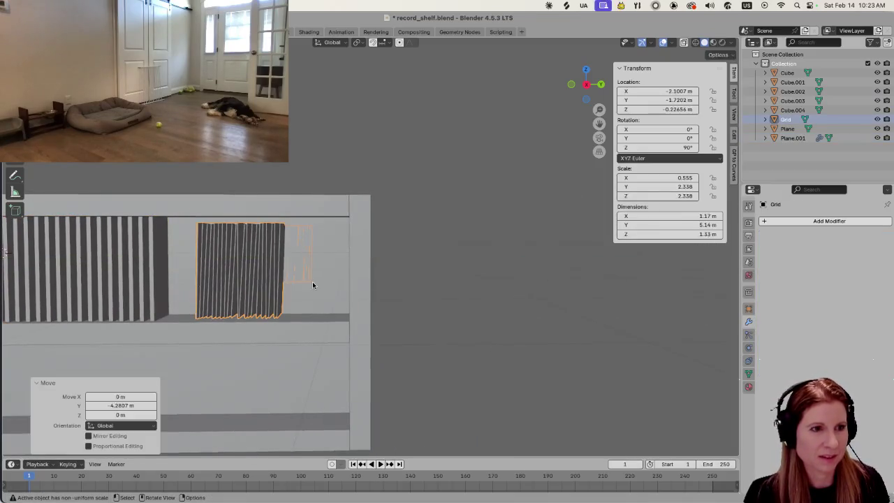
scroll(242, 299, "up", 2)
mouse_move(243, 299)
middle_mouse_down()
mouse_move(298, 298)
mouse_move(410, 271)
mouse_move(385, 294)
mouse_move(399, 294)
mouse_move(362, 315)
mouse_move(409, 275)
mouse_move(417, 300)
mouse_move(495, 298)
mouse_move(490, 317)
middle_mouse_up()
scroll(417, 300, "up", 2)
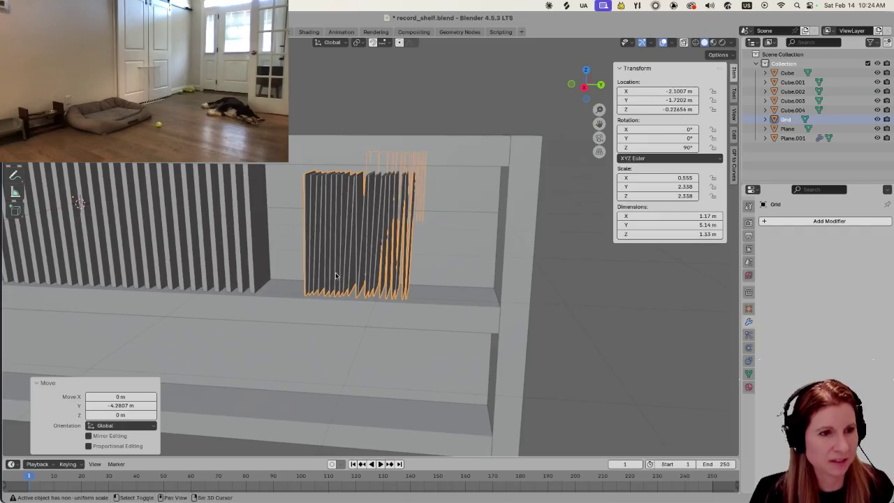
mouse_move(311, 300)
middle_mouse_down("shift")
mouse_move(211, 244)
mouse_move(107, 239)
mouse_move(76, 217)
middle_mouse_up("shift")
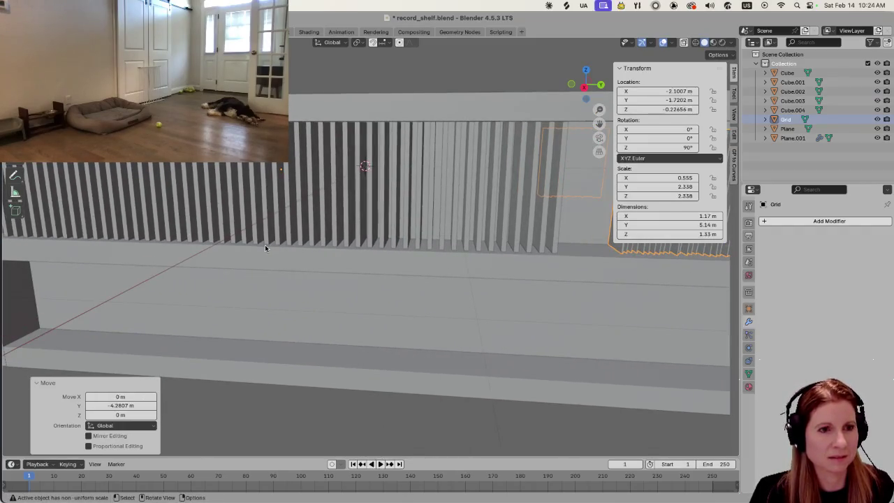
middle_click_drag(264, 247, 366, 267)
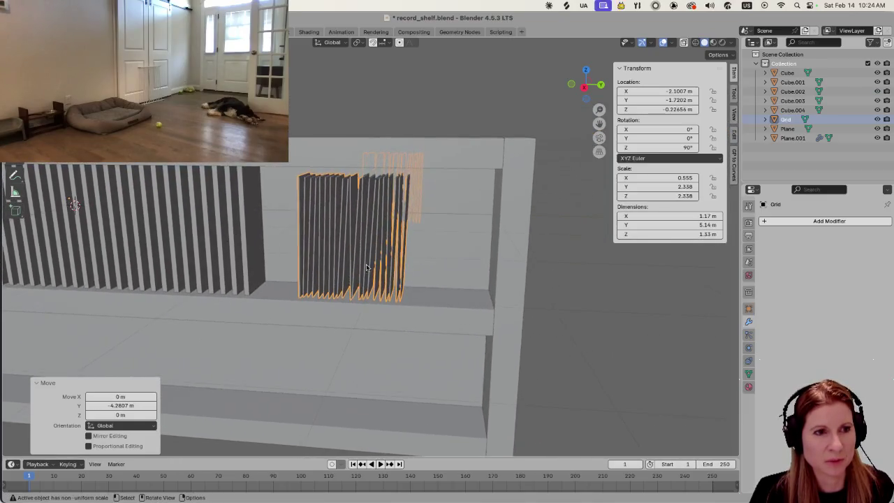
scroll(366, 268, "up", 5)
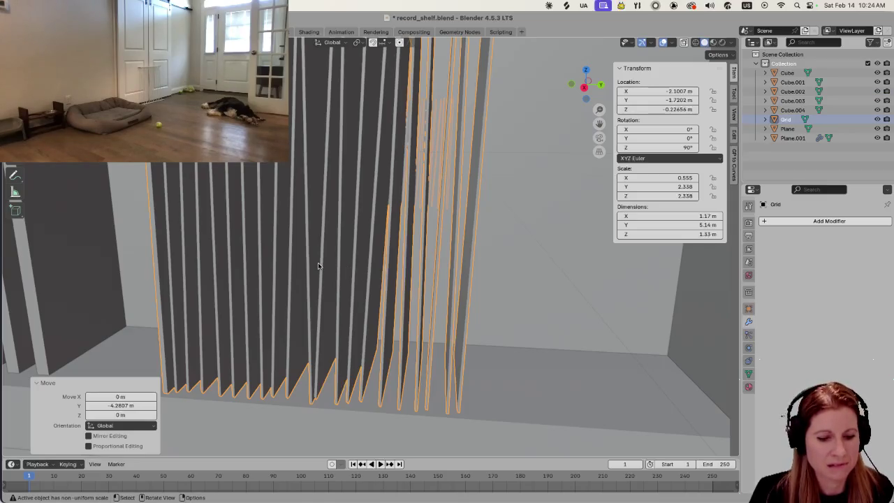
scroll(318, 266, "down", 5)
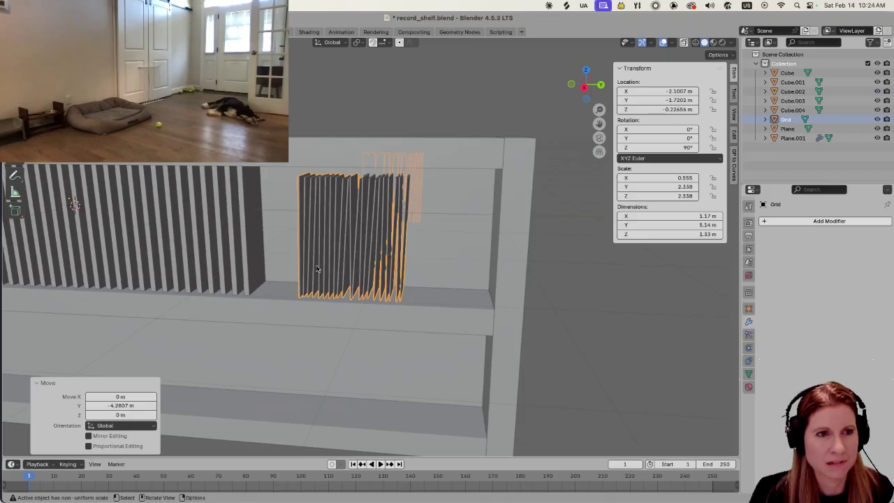
middle_click_drag(311, 267, 400, 147)
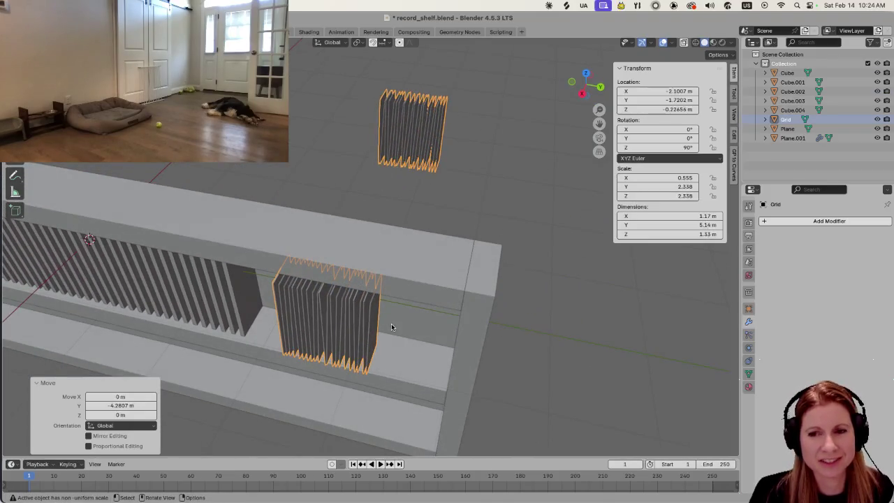
middle_click_drag(396, 336, 410, 313)
scroll(405, 312, "down", 1)
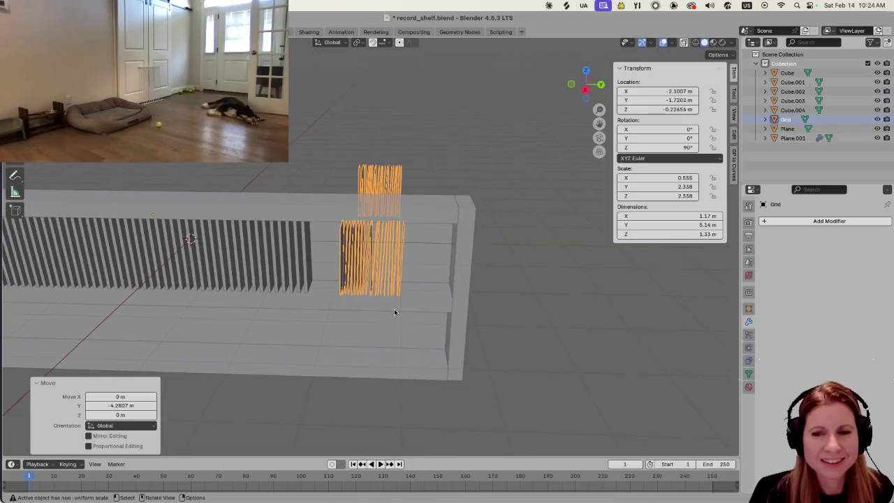
scroll(391, 313, "down", 1)
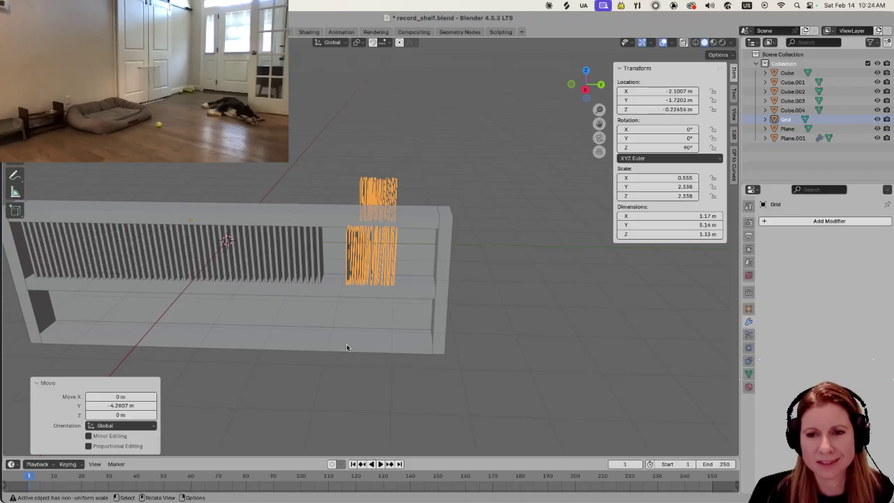
scroll(331, 320, "up", 3)
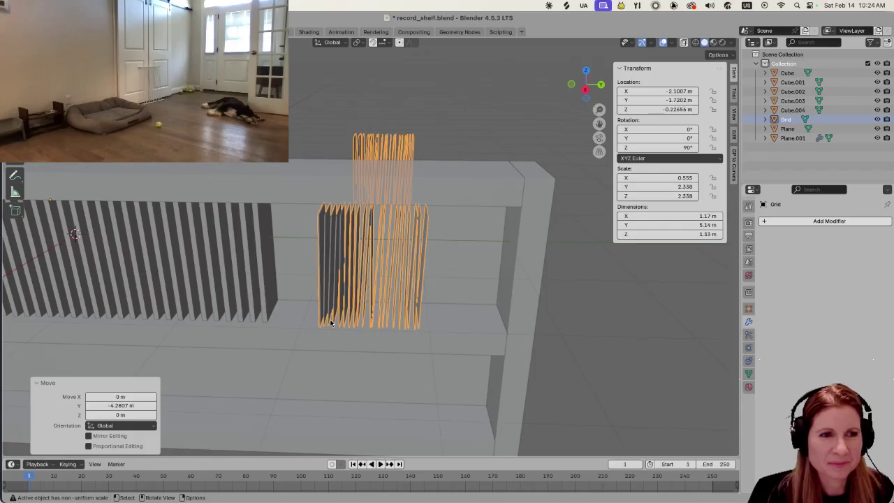
scroll(320, 314, "down", 3)
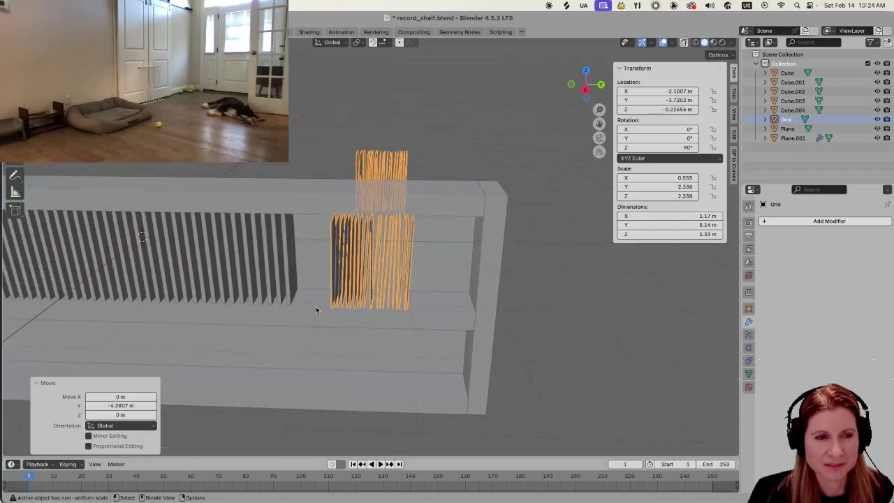
scroll(315, 309, "down", 1)
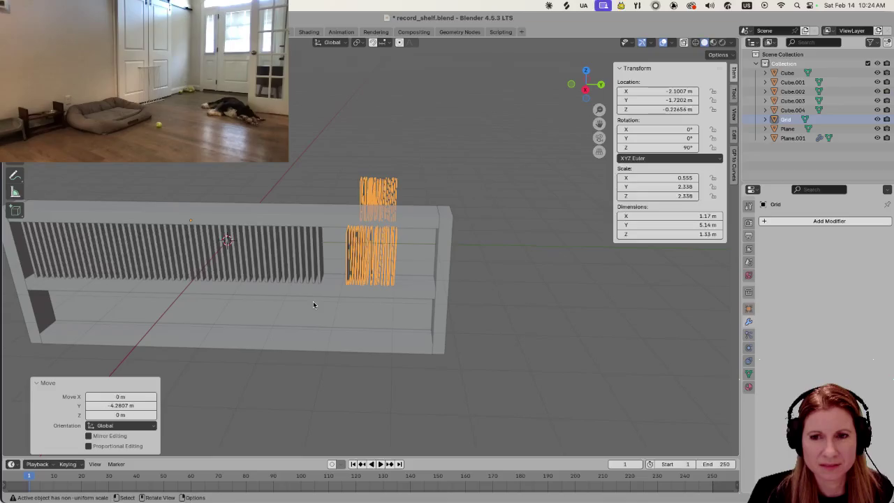
scroll(362, 264, "up", 2)
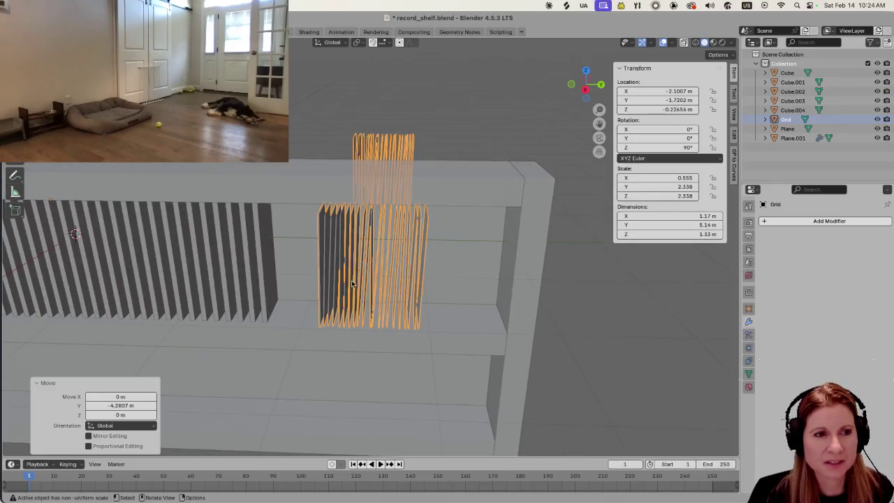
scroll(364, 280, "up", 3)
mouse_move(340, 248)
middle_mouse_down()
mouse_move(431, 244)
mouse_move(413, 279)
mouse_move(156, 215)
mouse_move(287, 210)
mouse_move(242, 215)
middle_mouse_up()
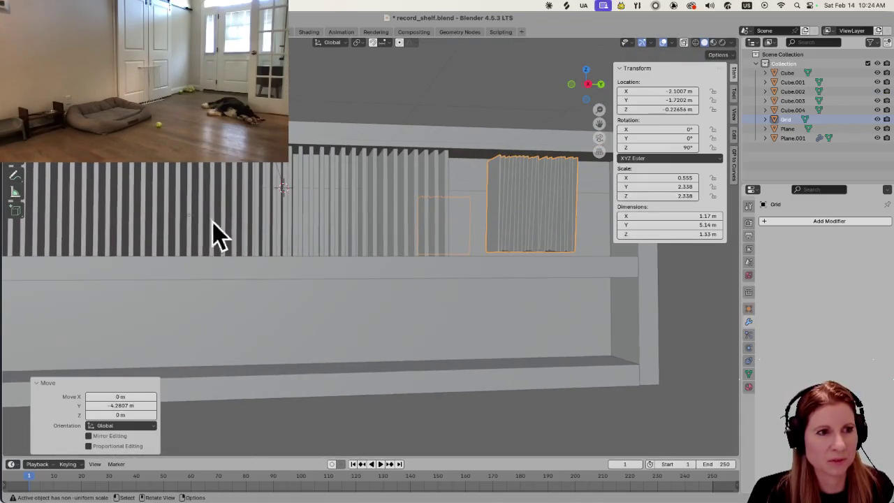
mouse_move(316, 241)
middle_mouse_down()
mouse_move(243, 219)
mouse_move(352, 222)
mouse_move(264, 237)
mouse_move(282, 232)
middle_mouse_up()
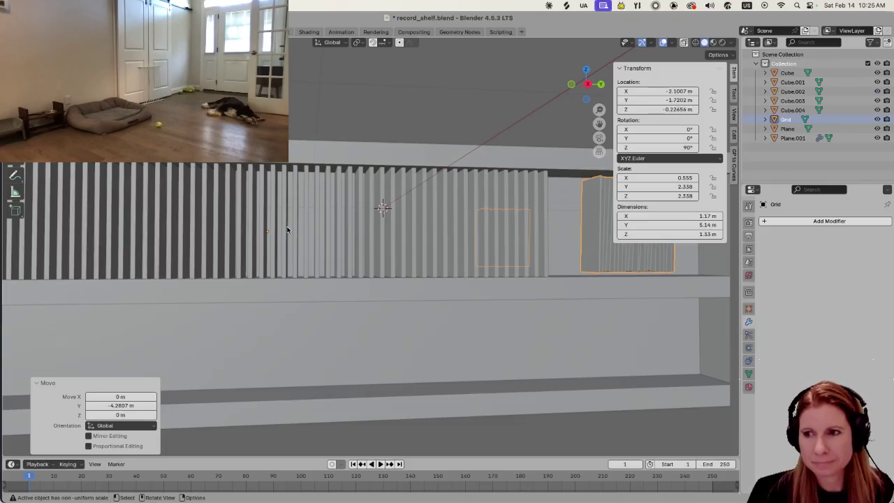
scroll(288, 225, "down", 3)
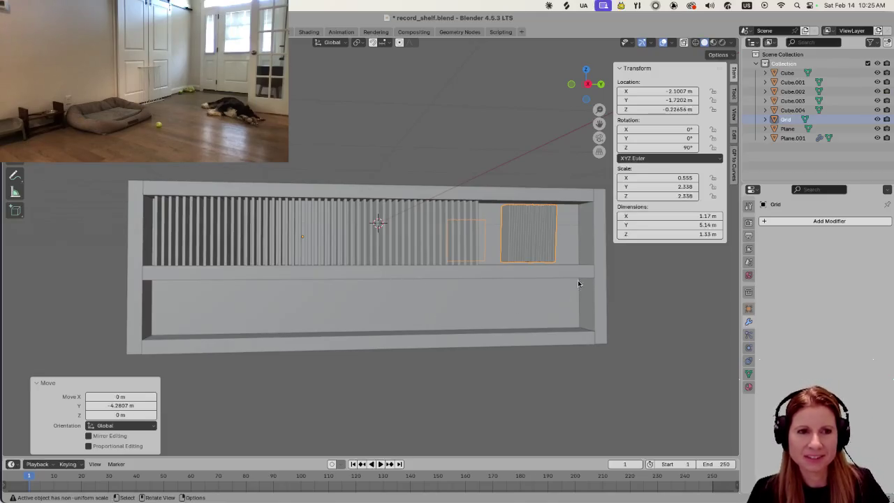
scroll(577, 280, "up", 3)
middle_click_drag(591, 301, 567, 307)
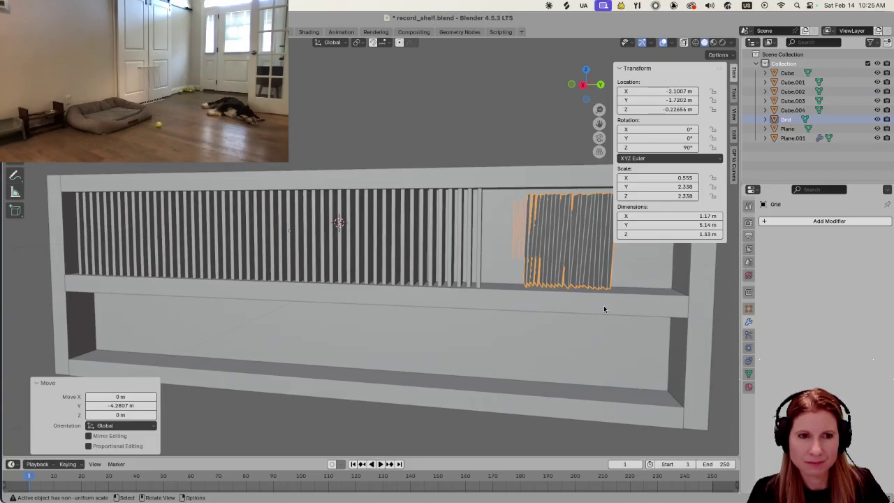
scroll(604, 308, "up", 3)
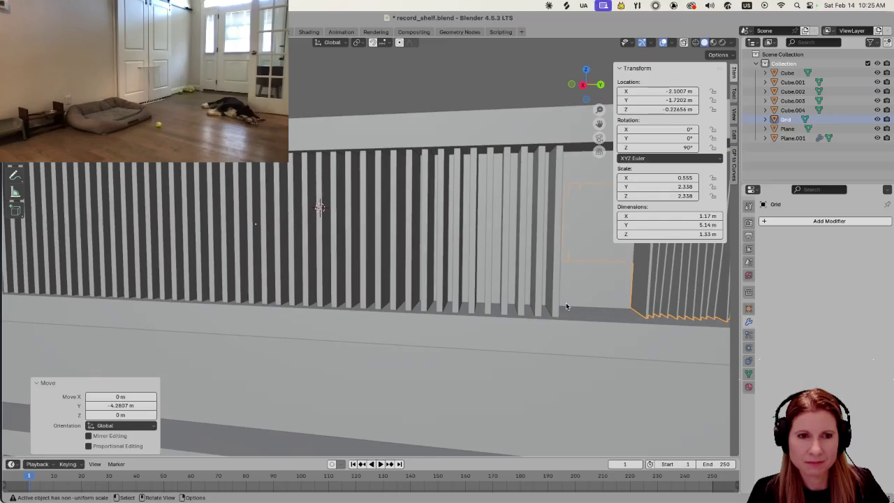
middle_click_drag(591, 290, 505, 278)
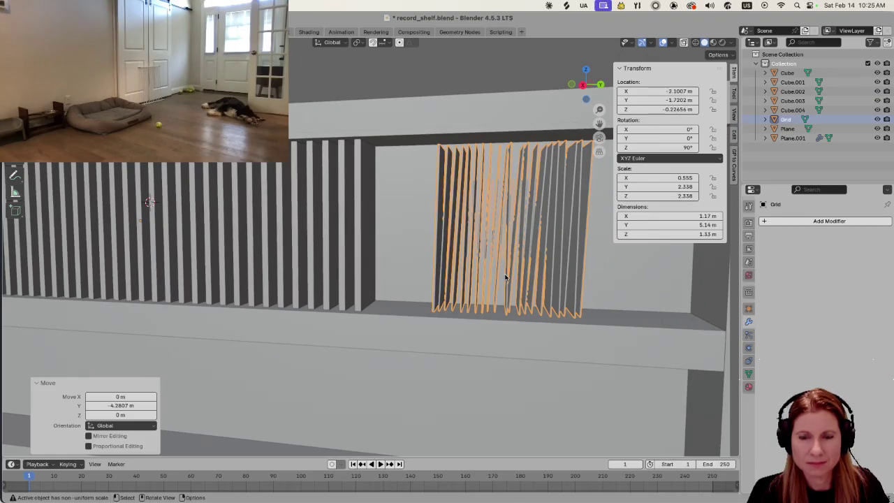
Put the record grid in Edit Mode under wireframe shading, with nothing selected.
key("Tab")
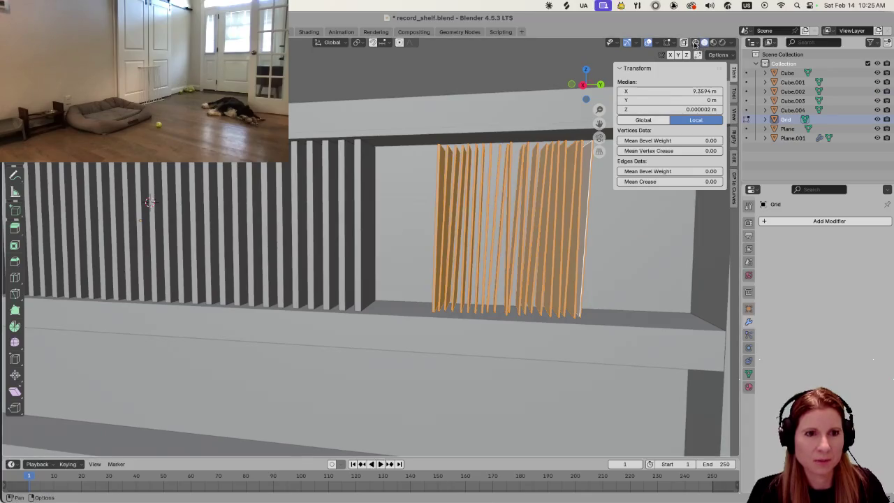
left_click(695, 42)
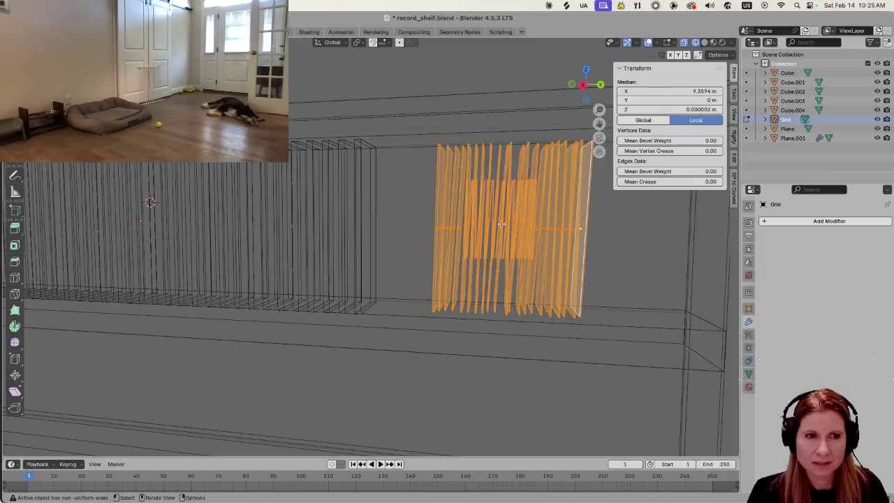
scroll(460, 213, "up", 5)
scroll(452, 216, "right", 3)
scroll(451, 216, "down", 3)
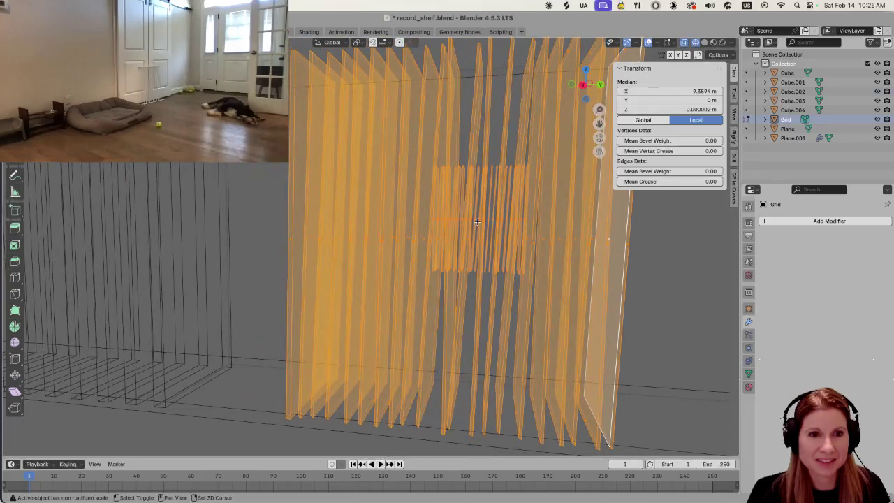
scroll(461, 238, "up", 5)
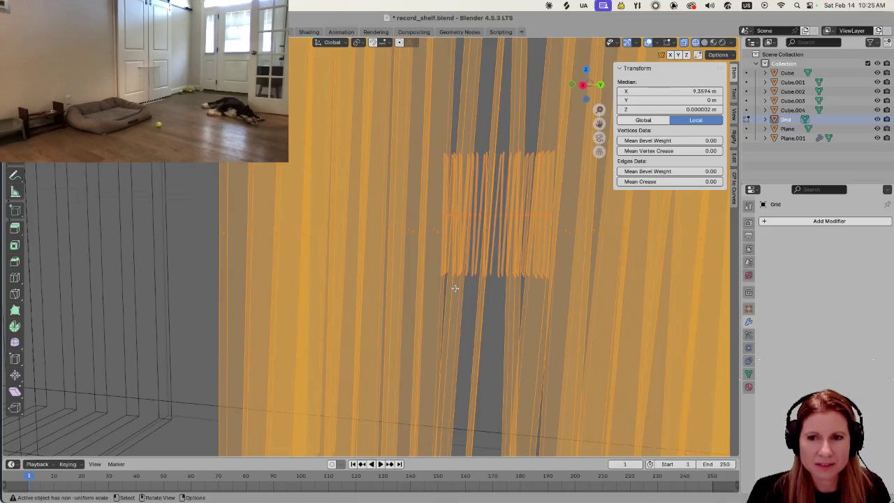
scroll(455, 288, "down", 5)
key("alt+a")
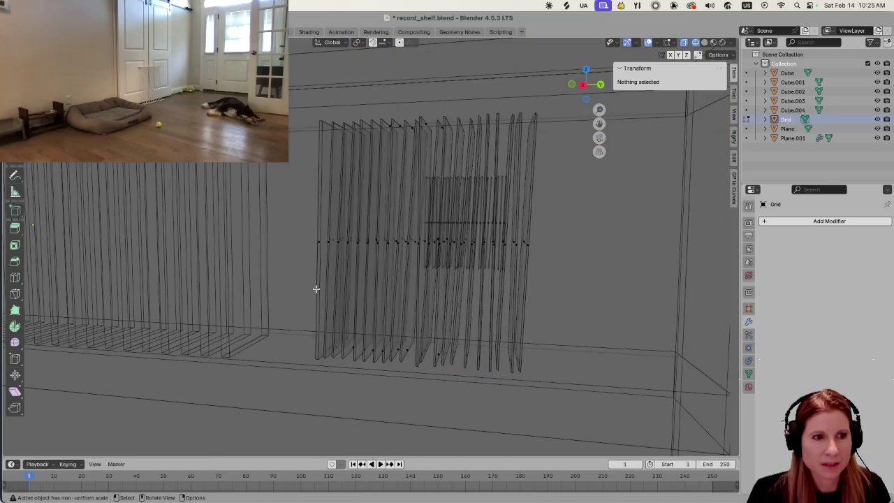
Pick the leftmost record plane and orbit around it to look along the shelf.
middle_click_drag(317, 288, 350, 268)
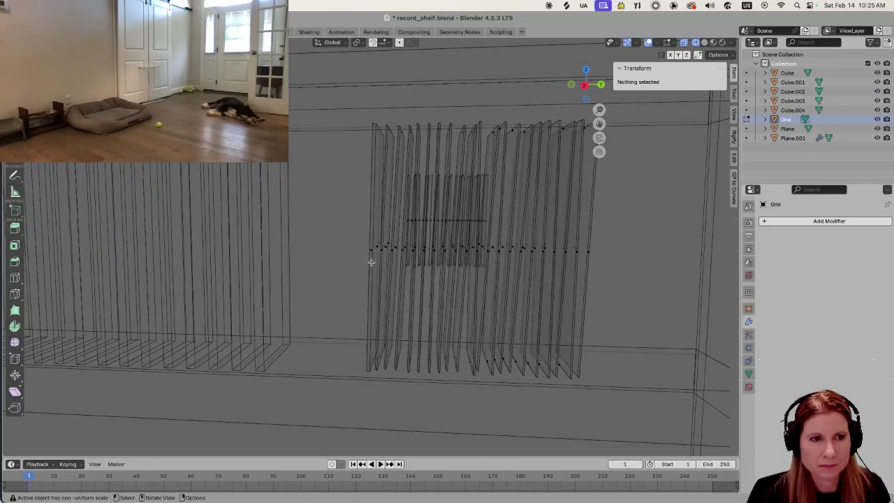
left_click(371, 262)
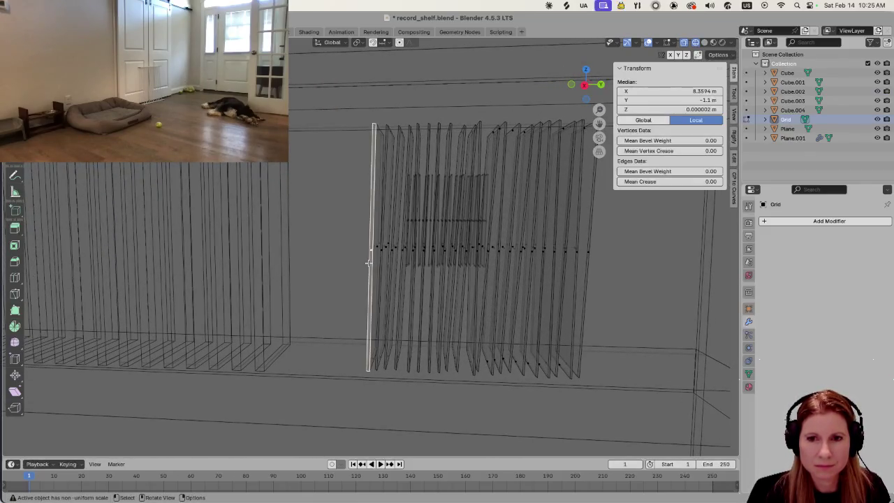
scroll(386, 264, "up", 3)
scroll(386, 265, "up", 2)
middle_click_drag(462, 264, 419, 226)
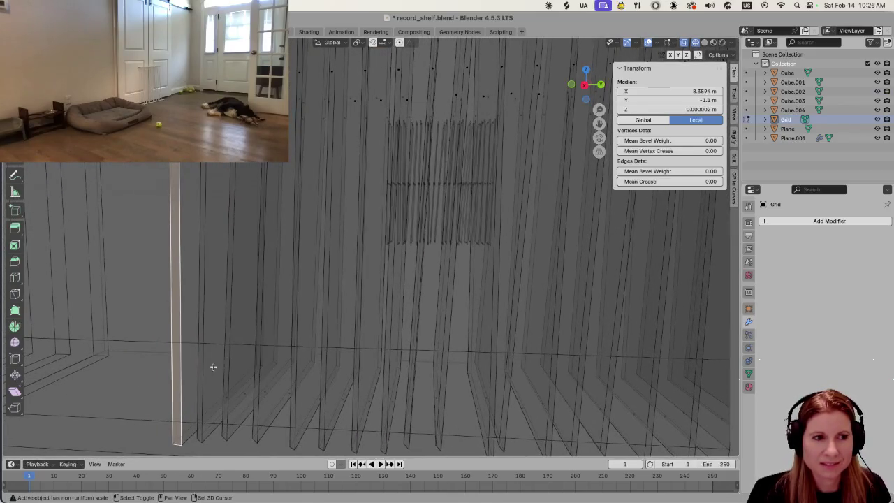
mouse_move(198, 355)
middle_mouse_down()
mouse_move(234, 347)
mouse_move(191, 340)
middle_mouse_up()
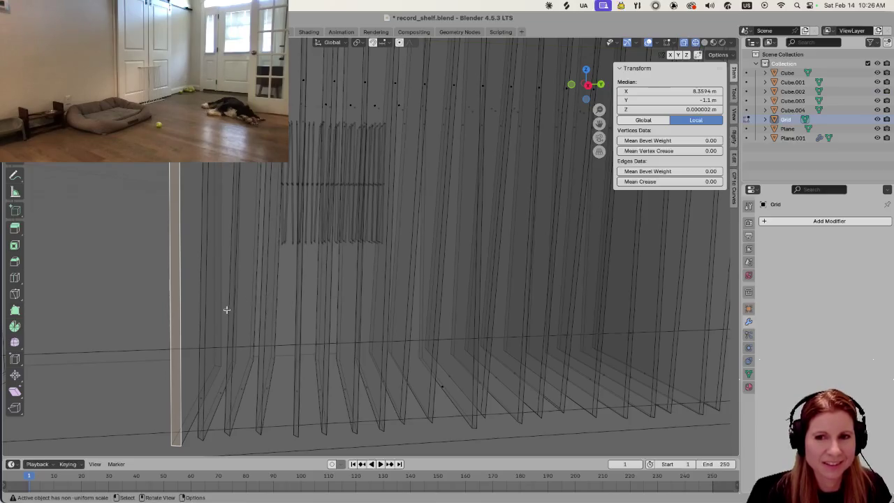
scroll(226, 309, "down", 5)
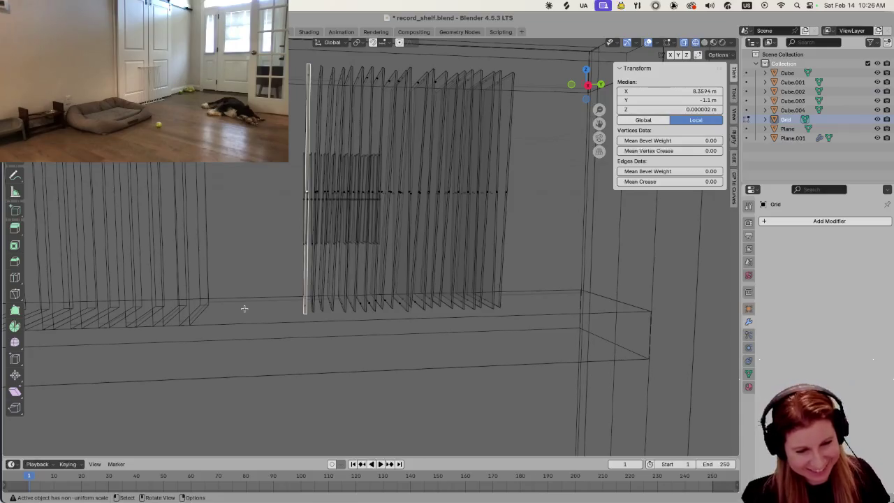
scroll(275, 281, "up", 5)
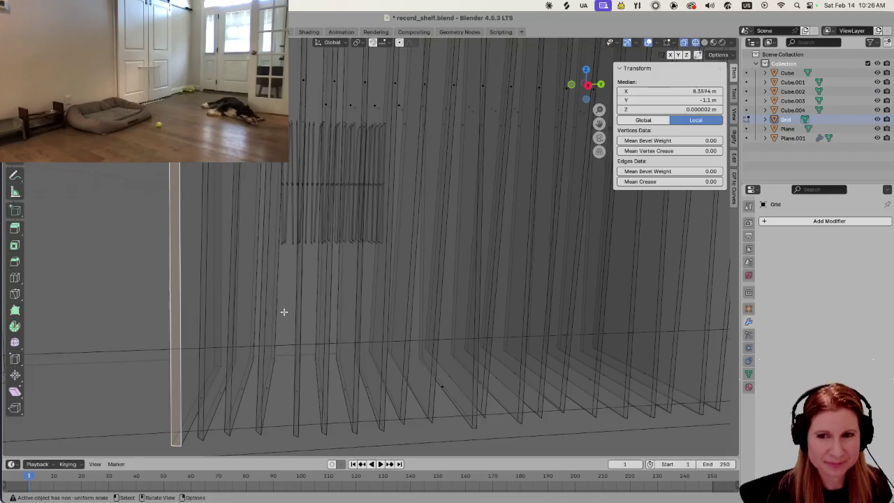
mouse_move(294, 336)
middle_mouse_down()
mouse_move(351, 343)
mouse_move(343, 343)
middle_mouse_up()
middle_click_drag(306, 197, 69, 192)
key("ctrl+z")
key("ctrl+shift+z")
scroll(333, 231, "down", 2)
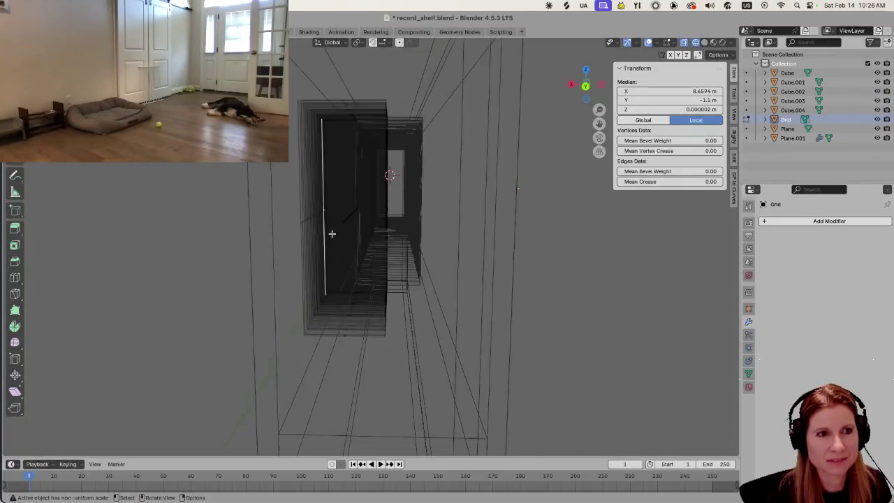
scroll(333, 231, "down", 1)
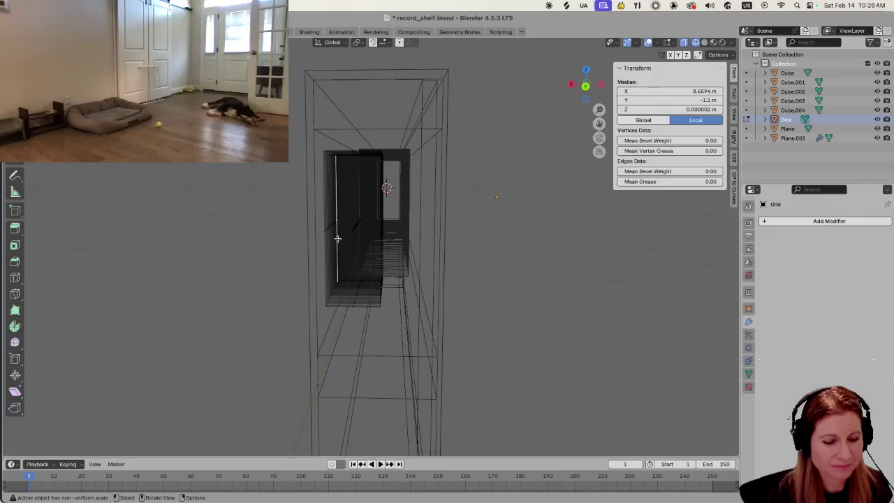
Inspect individual record plane faces and edges from beneath the shelf.
left_click(358, 246)
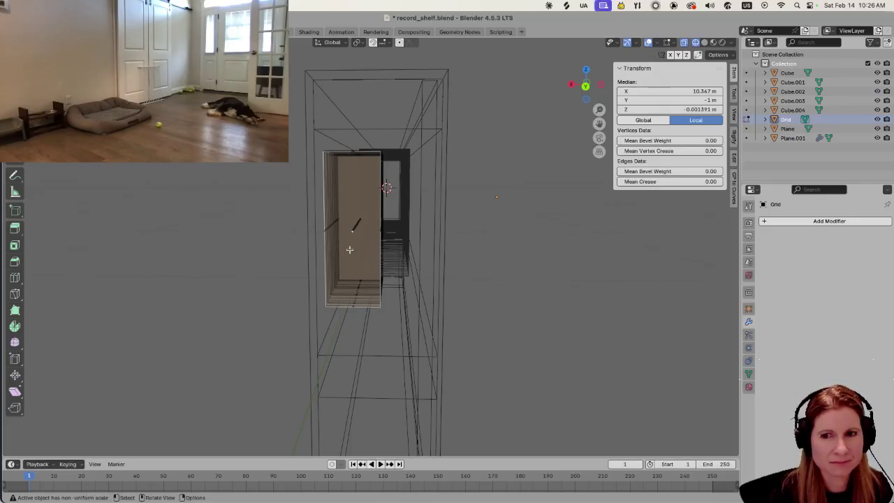
mouse_move(349, 249)
middle_mouse_down()
mouse_move(351, 313)
mouse_move(349, 258)
middle_mouse_up()
left_click(194, 230)
left_click(354, 237)
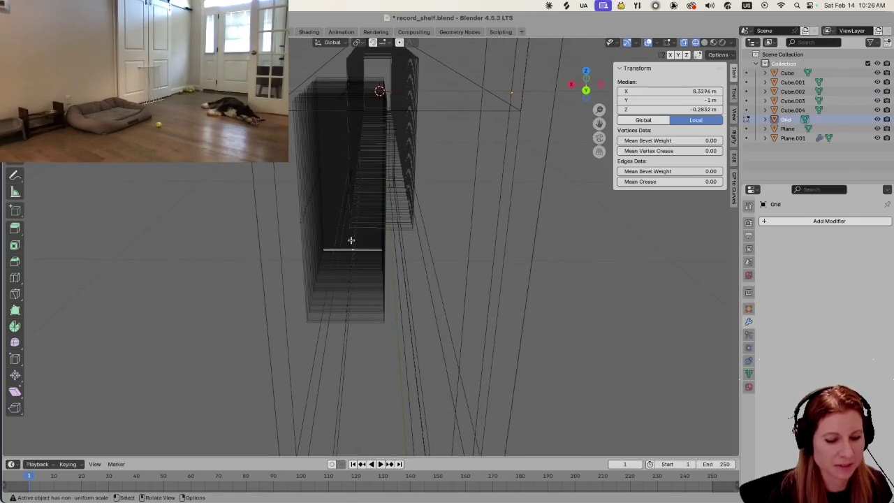
left_click(116, 224)
left_click(341, 206)
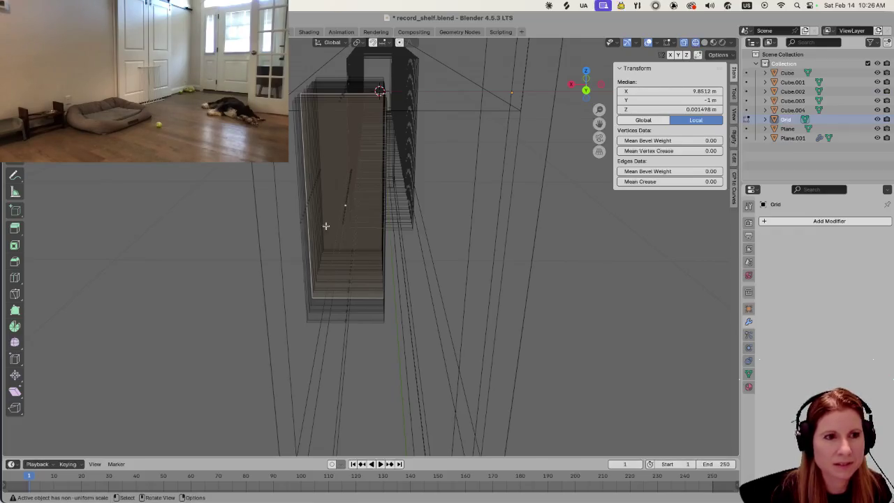
scroll(338, 213, "up", 5)
scroll(315, 215, "down", 4)
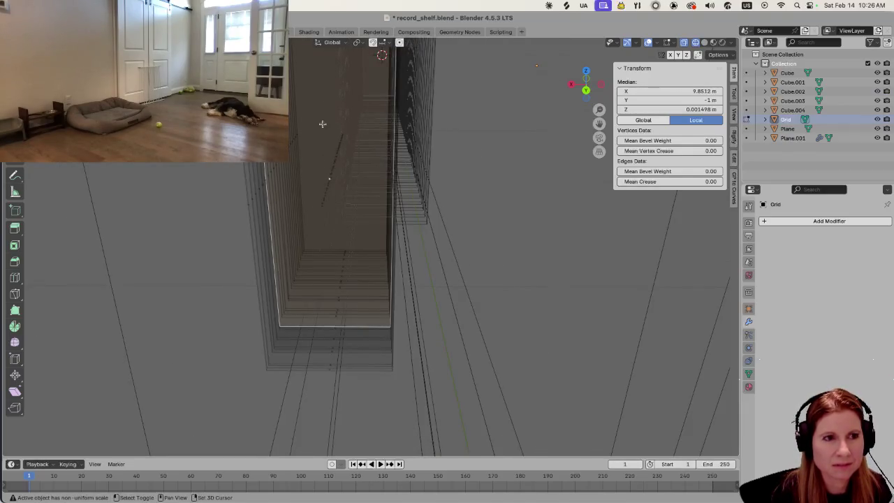
middle_click_drag(338, 158, 343, 174)
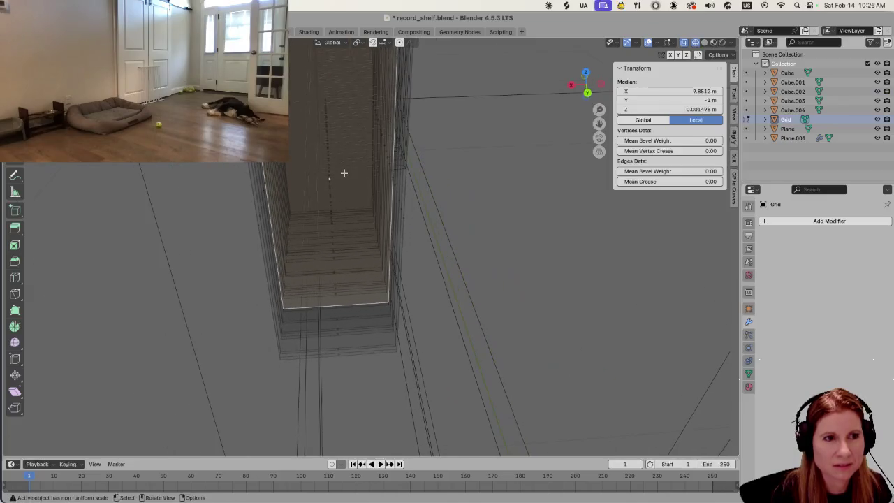
Box-select all of the record grid's geometry.
left_click_drag(304, 88, 344, 275)
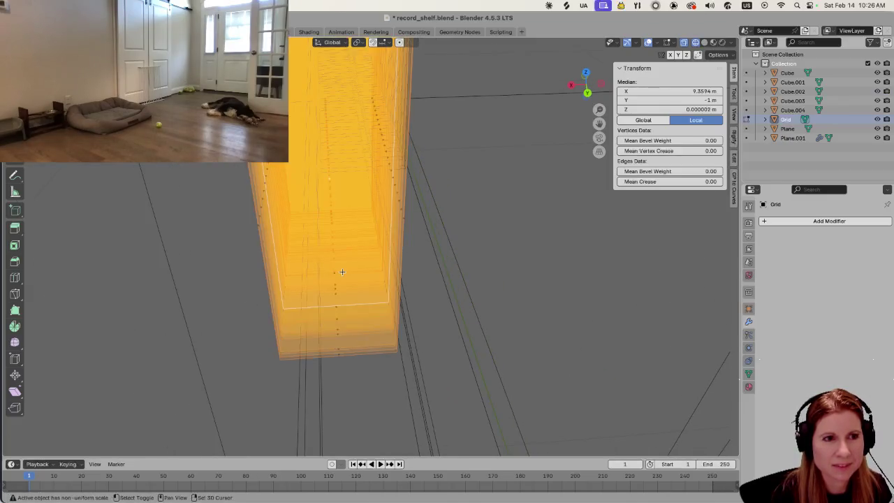
key("alt+a")
left_click(333, 249, "alt")
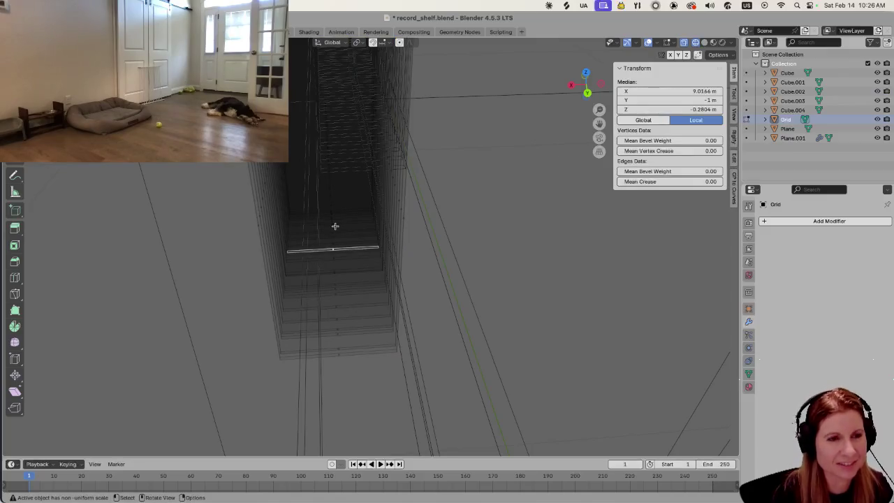
left_click(335, 224, "alt")
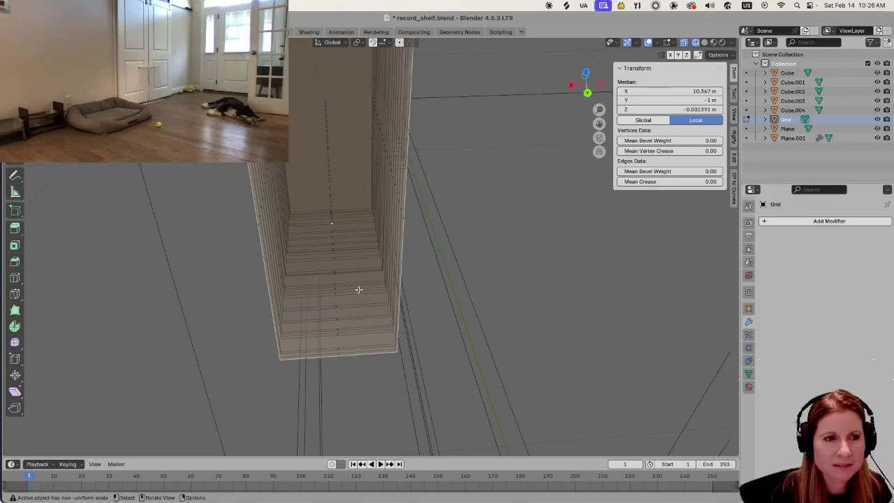
scroll(354, 265, "up", 5)
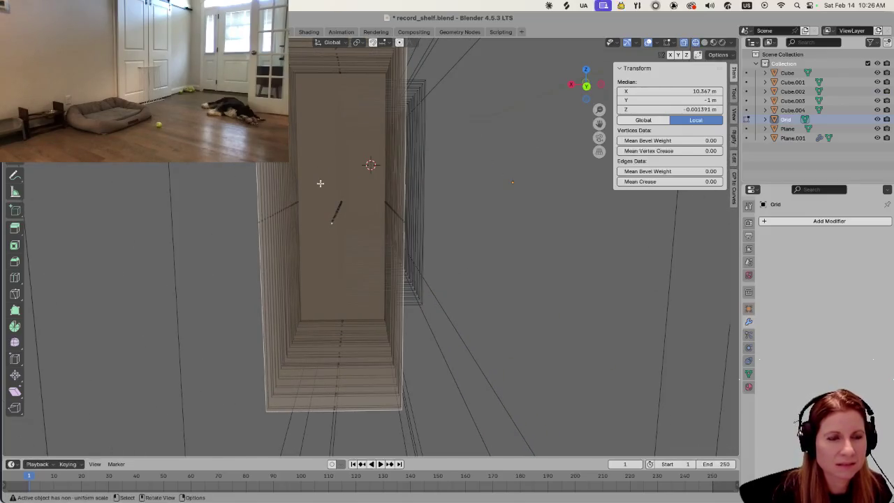
left_click_drag(319, 185, 345, 233)
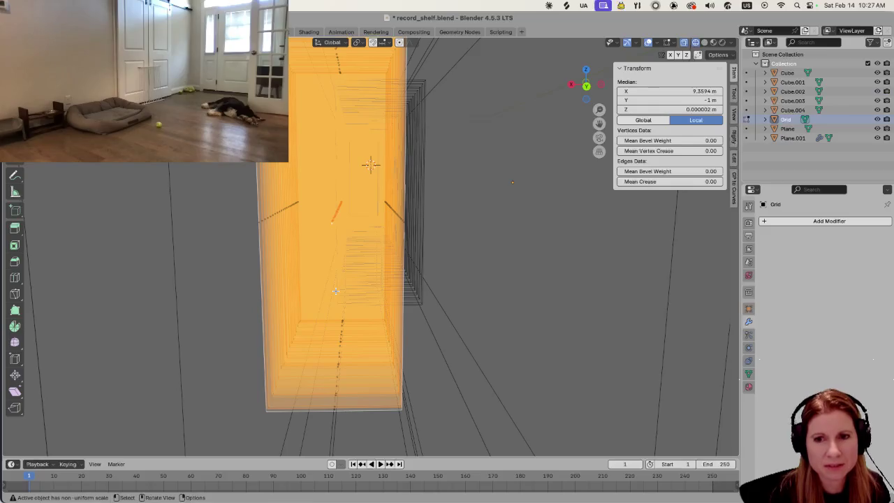
middle_click_drag(370, 164, 431, 295)
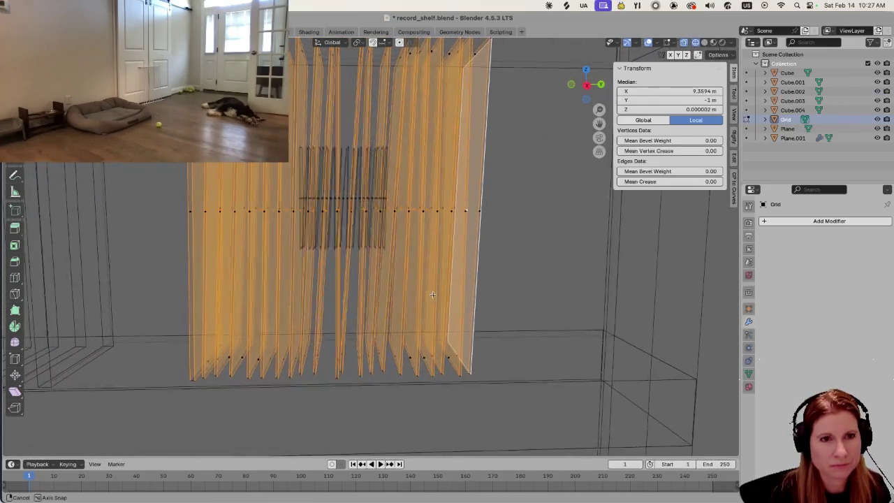
Try a Y-axis move on the record planes and leave them in place.
key("g")
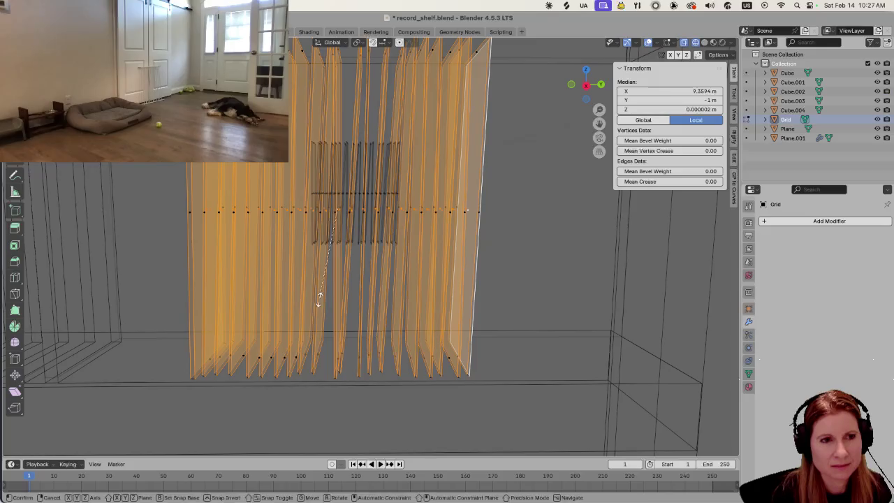
key("y")
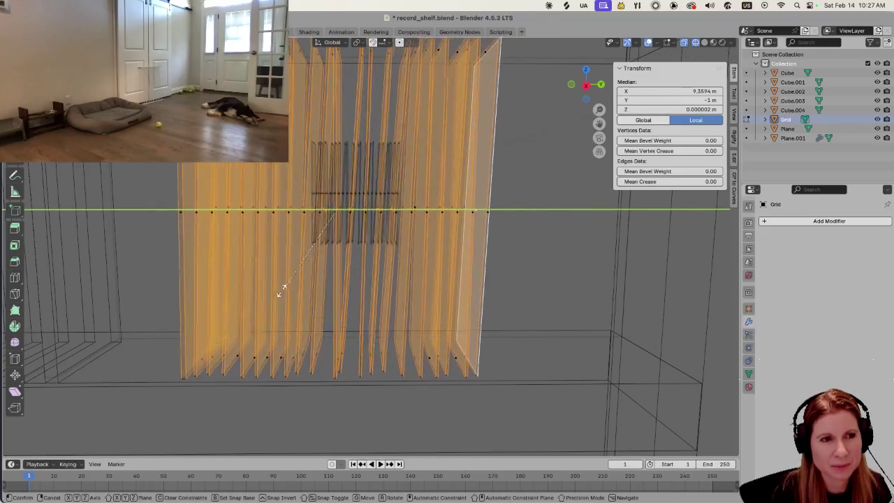
left_click(306, 295)
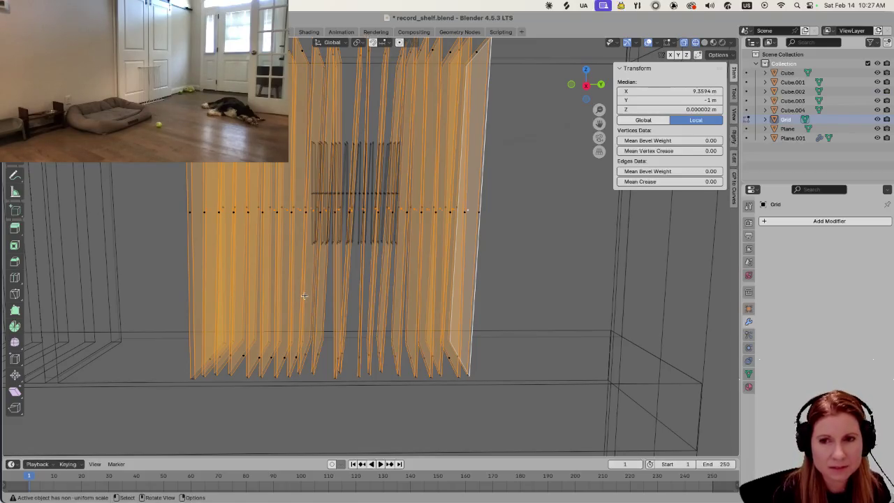
Save record_shelf.blend.
key("ctrl+s")
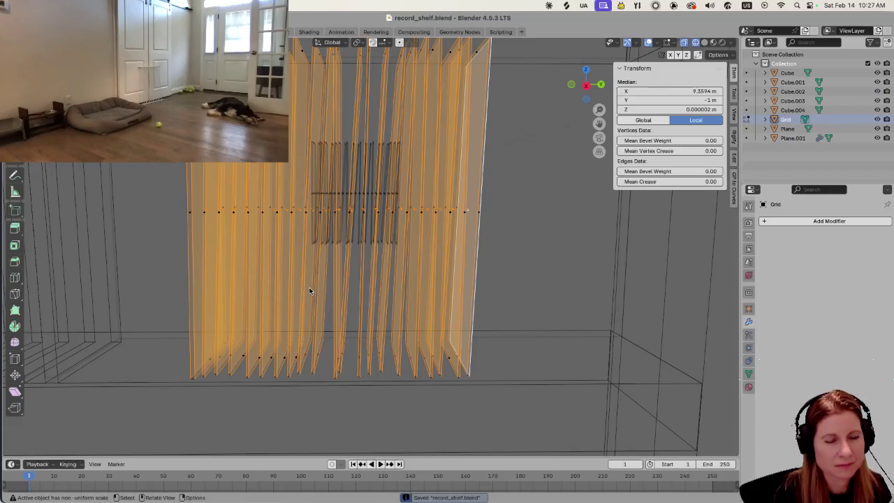
key("g")
key("z")
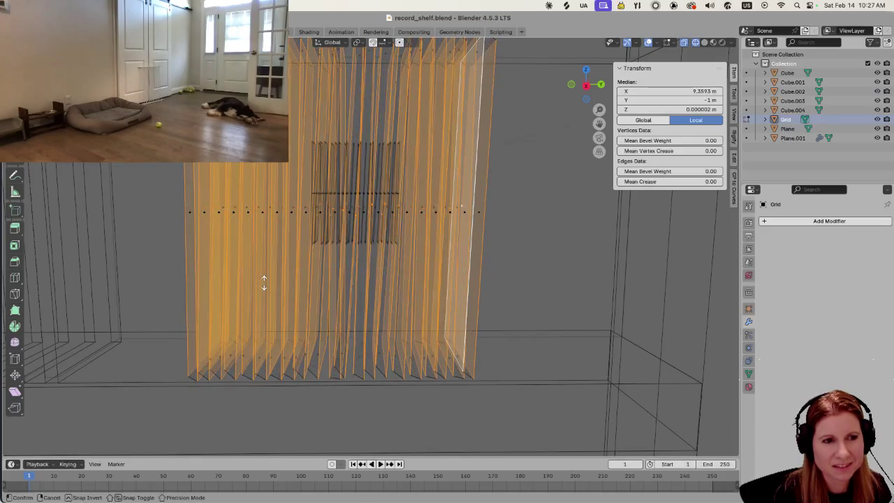
Cancel the pending transform and view the record planes from several angles.
left_click(229, 280)
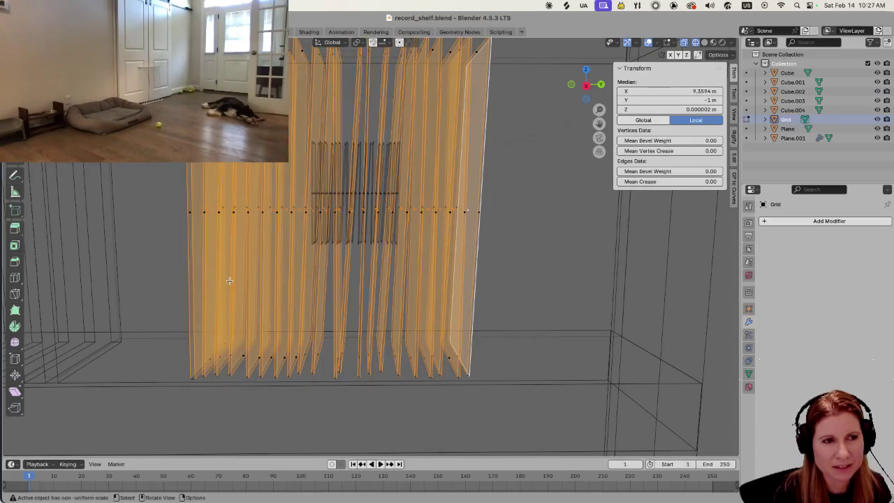
middle_click_drag(312, 303, 192, 323)
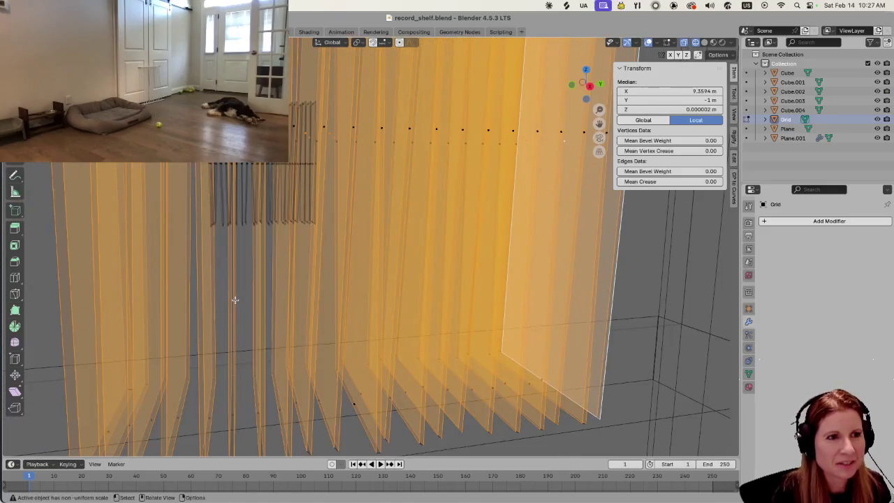
mouse_move(237, 305)
middle_mouse_down()
mouse_move(226, 299)
mouse_move(249, 294)
middle_mouse_up()
scroll(226, 298, "up", 3)
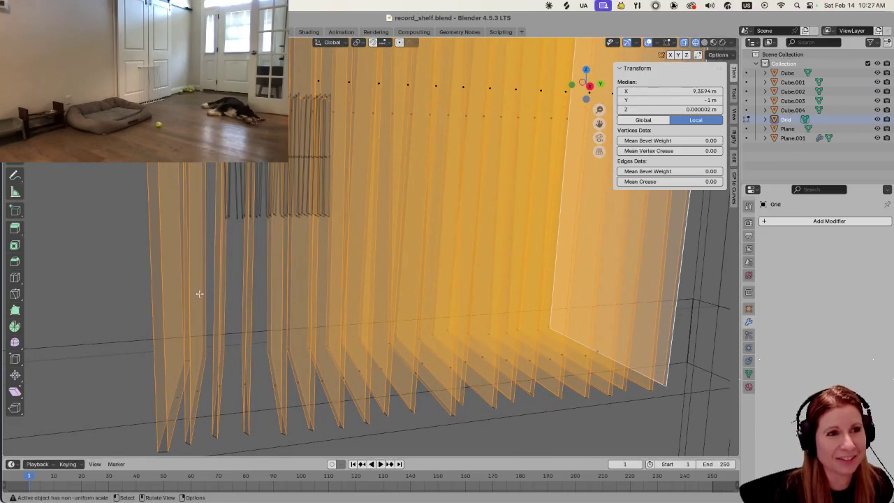
scroll(198, 299, "down", 3)
mouse_move(340, 343)
middle_mouse_down()
mouse_move(291, 406)
mouse_move(292, 379)
middle_mouse_up()
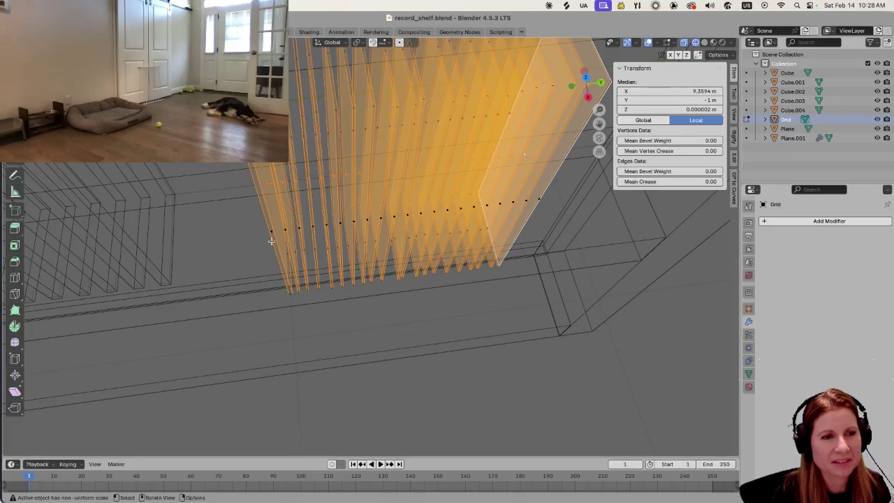
scroll(271, 241, "up", 4)
scroll(271, 251, "down", 2)
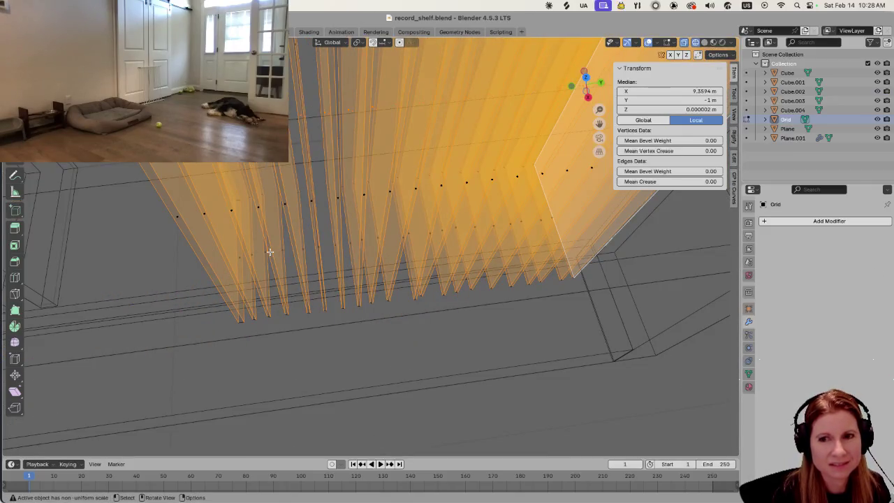
middle_click_drag(268, 252, 241, 192)
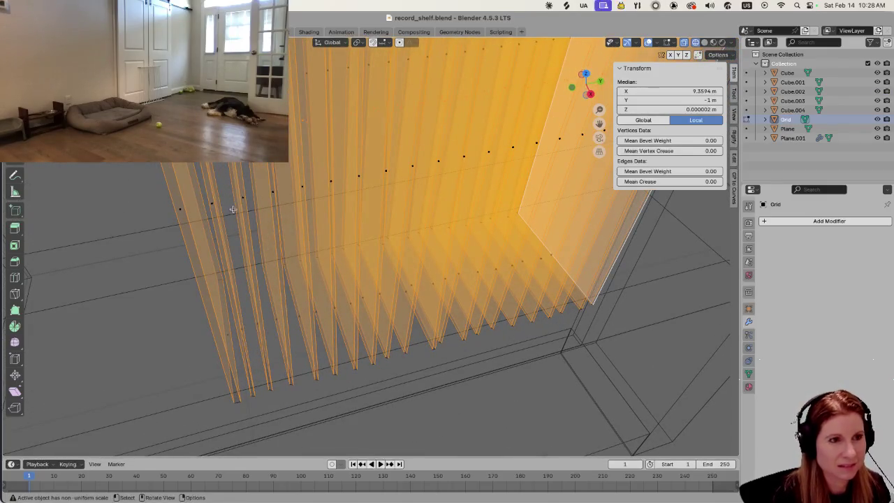
middle_click_drag(234, 208, 225, 205)
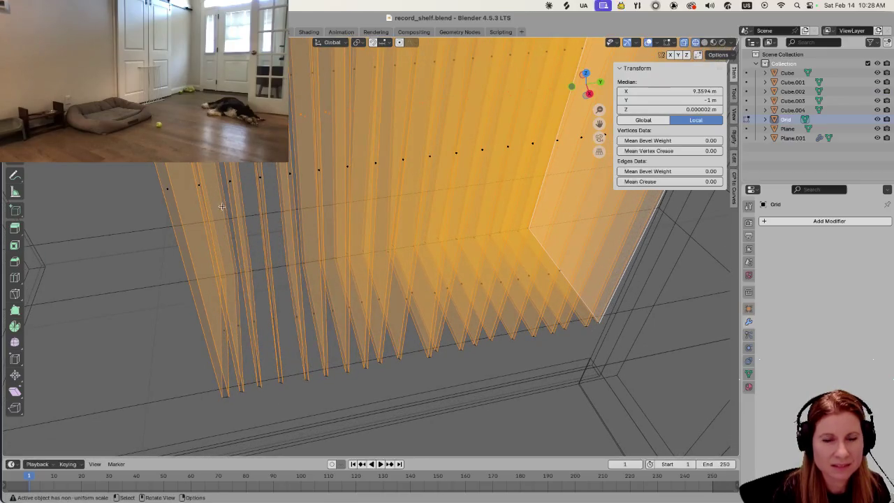
scroll(219, 216, "down", 3)
scroll(248, 230, "up", 5)
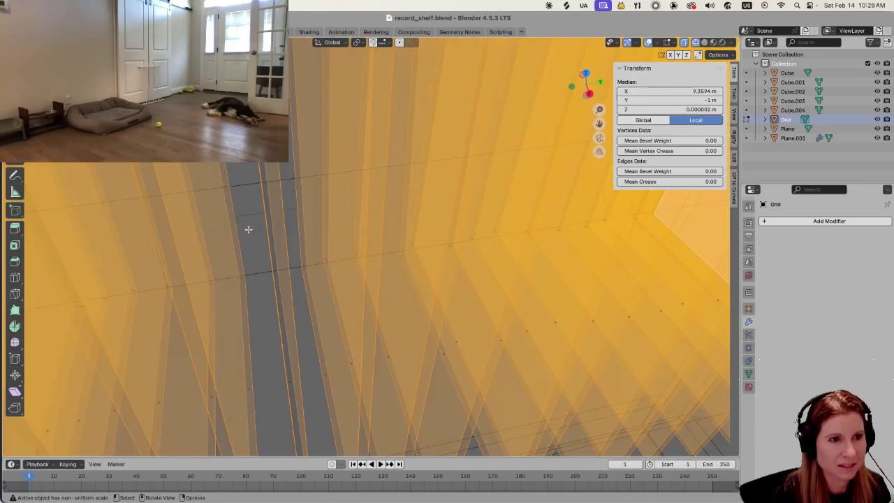
scroll(248, 229, "down", 3)
middle_click_drag(246, 209, 237, 262)
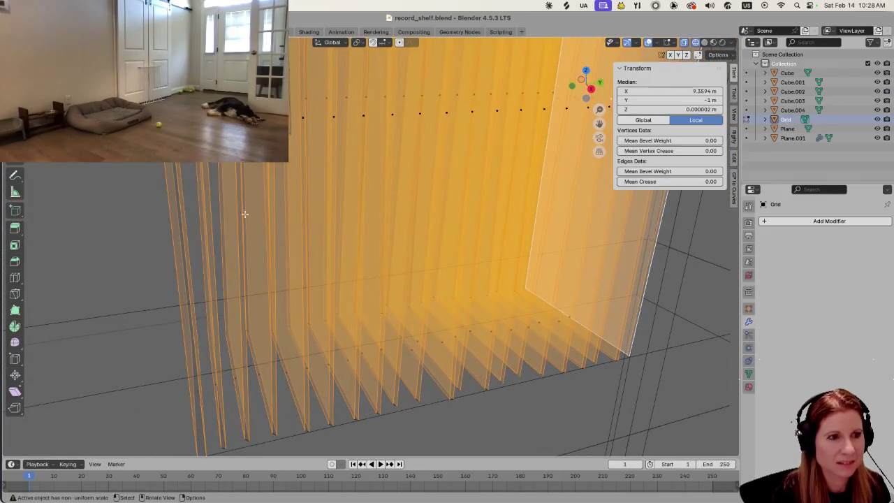
Shrink/Fatten the record plane faces by −0.00871 m.
key("s")
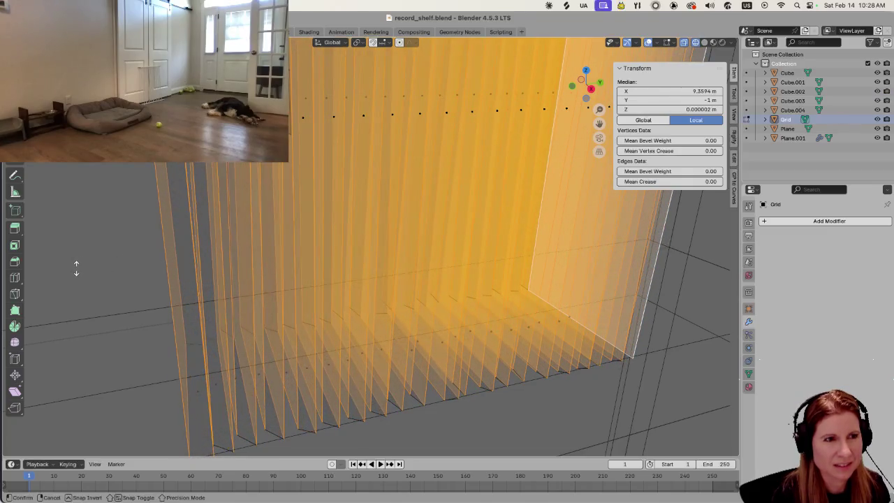
left_click(127, 264)
scroll(203, 264, "down", 5)
Check the offset panels from a few angles, then return the viewport to solid shading.
middle_click_drag(377, 269, 285, 269)
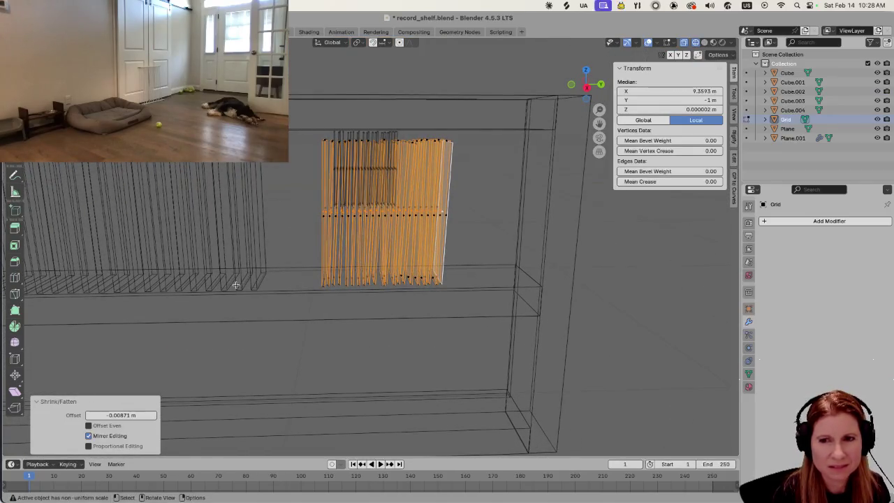
scroll(235, 285, "up", 2)
scroll(342, 311, "up", 2)
middle_click_drag(341, 308, 343, 286)
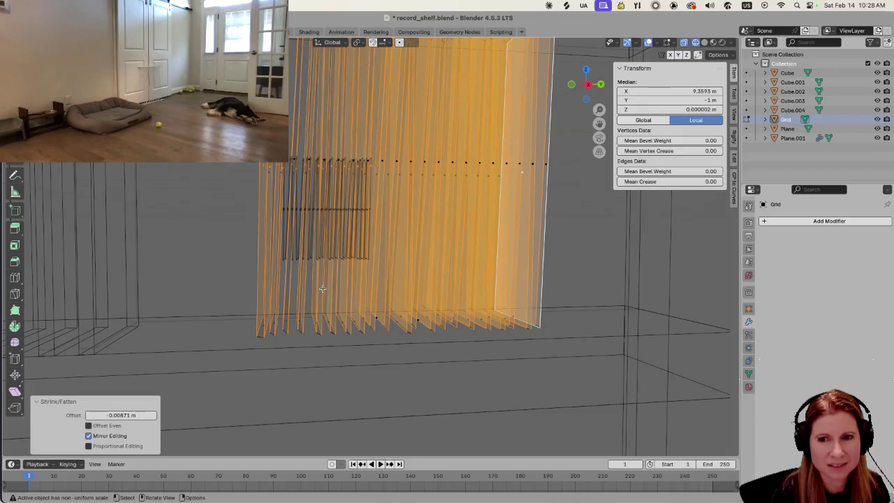
scroll(241, 297, "up", 3)
scroll(244, 297, "down", 3)
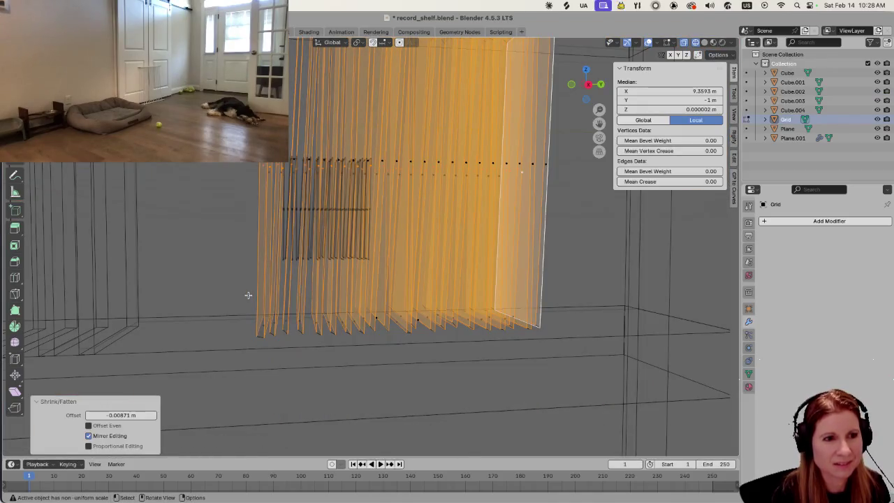
mouse_move(309, 302)
middle_mouse_down()
mouse_move(333, 264)
mouse_move(322, 300)
middle_mouse_up()
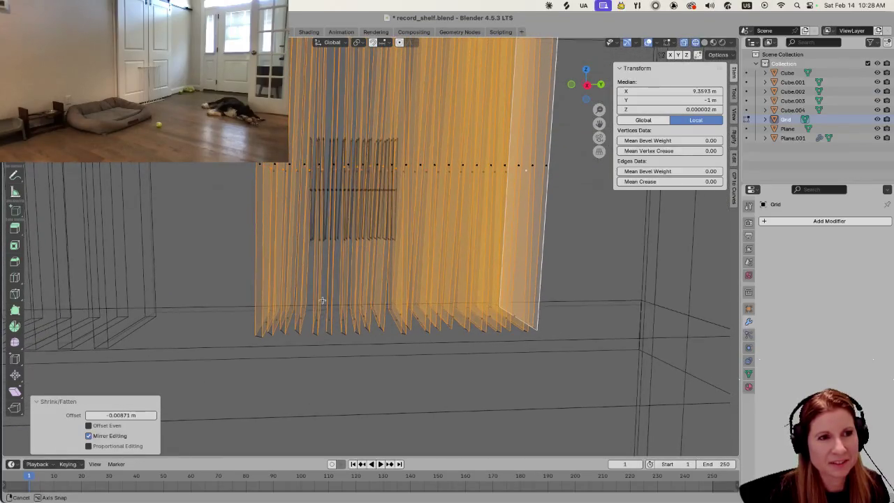
left_click(705, 43)
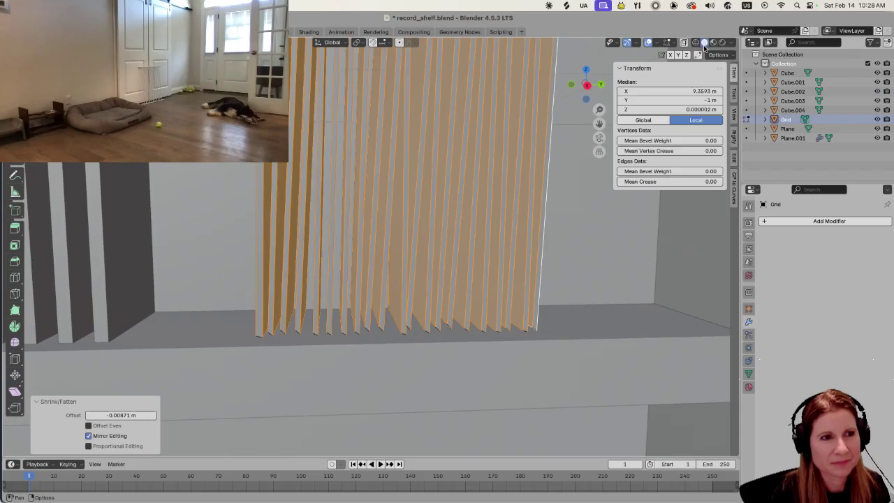
Deselect everything and zoom around the shelf.
left_click(589, 310)
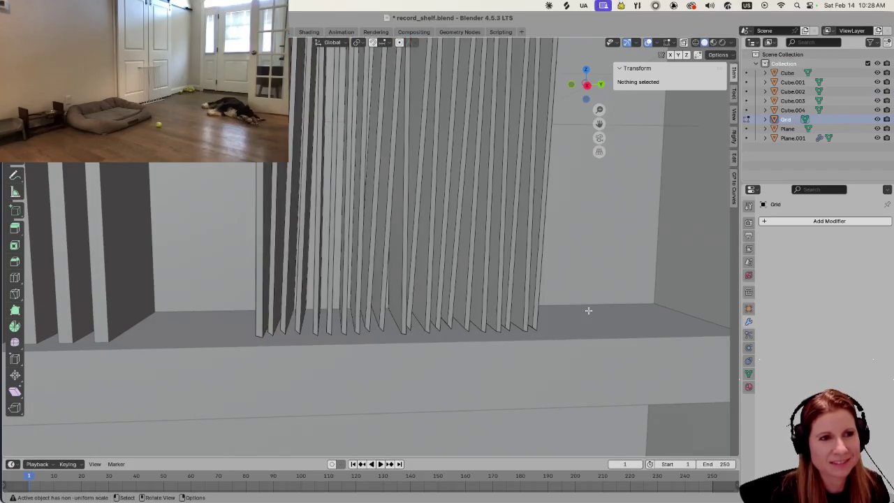
scroll(329, 333, "up", 3)
scroll(326, 328, "down", 3)
scroll(349, 310, "down", 1)
scroll(353, 302, "up", 1)
scroll(354, 300, "up", 1)
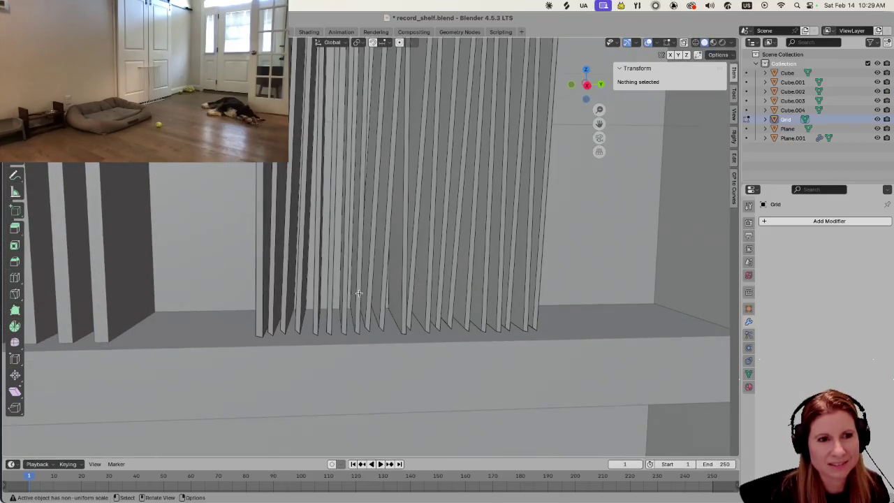
scroll(360, 292, "down", 2)
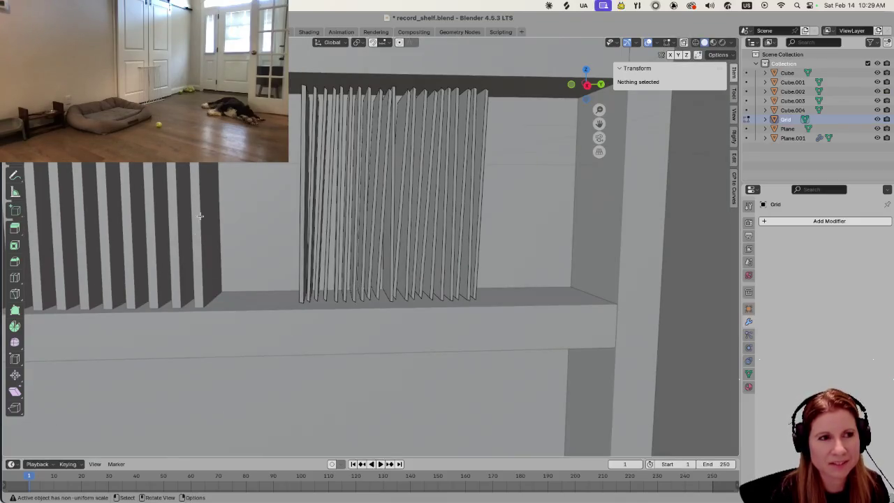
scroll(356, 299, "up", 4)
scroll(339, 308, "down", 4)
scroll(339, 308, "down", 3)
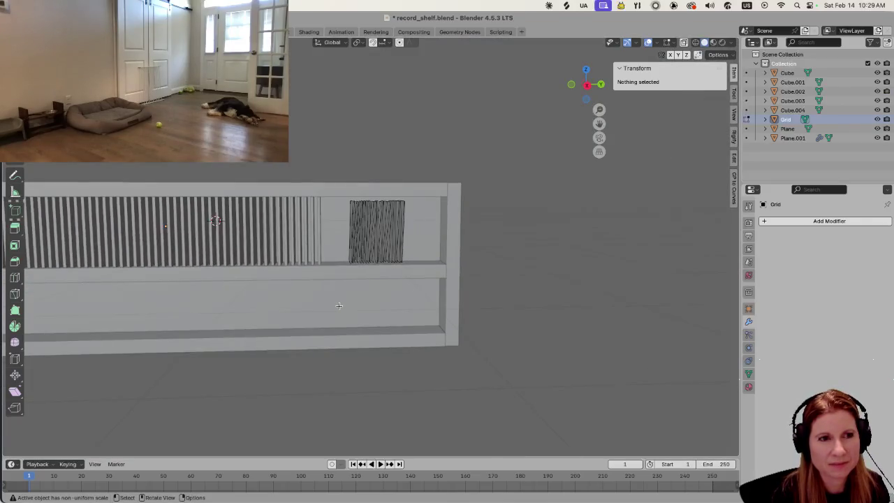
scroll(339, 305, "down", 3)
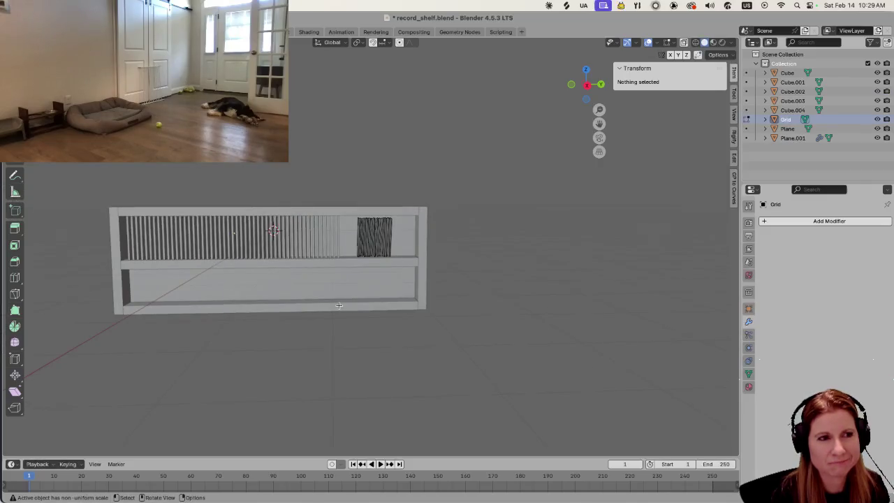
scroll(395, 314, "up", 2)
scroll(391, 300, "up", 4)
scroll(388, 287, "up", 1)
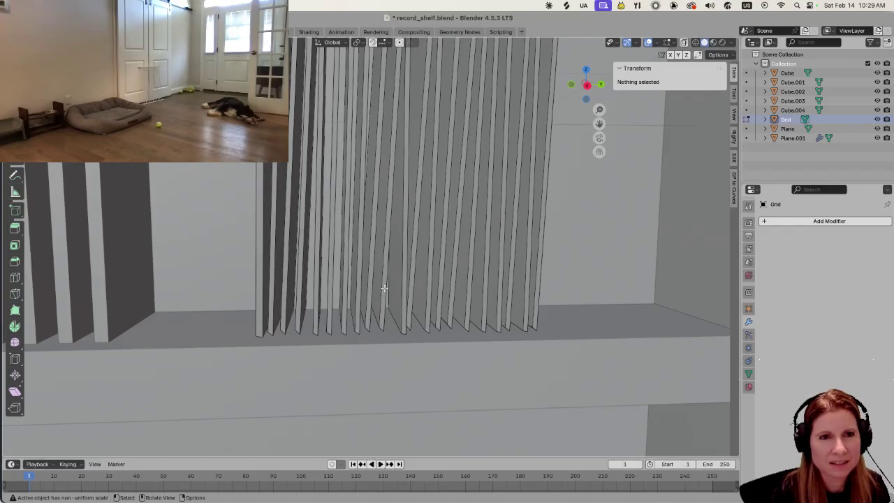
Switch to see-through wireframe and look up the shelf column.
key("shift+z")
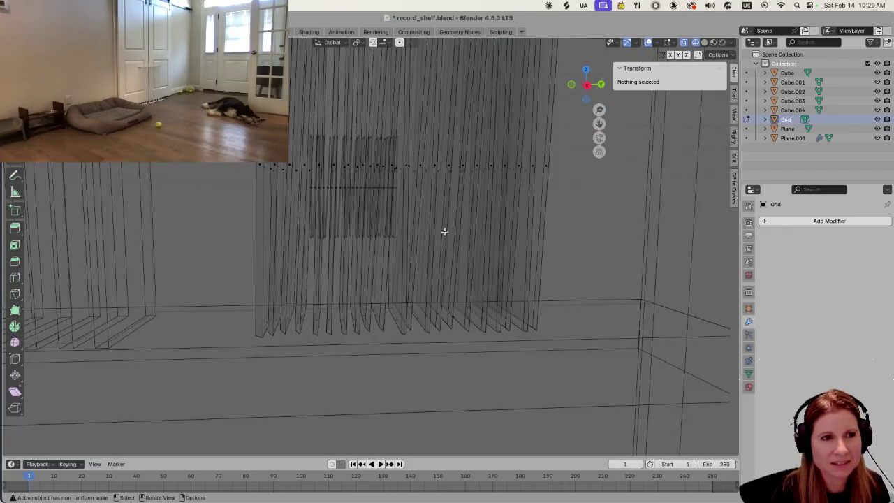
mouse_move(348, 176)
middle_mouse_down()
mouse_move(361, 237)
mouse_move(443, 220)
mouse_move(457, 230)
mouse_move(383, 235)
mouse_move(421, 236)
mouse_move(427, 213)
mouse_move(426, 227)
mouse_move(391, 240)
middle_mouse_up()
scroll(364, 234, "down", 3)
scroll(362, 233, "up", 3)
Select the whole record grid and view it in solid shading.
left_click(394, 232)
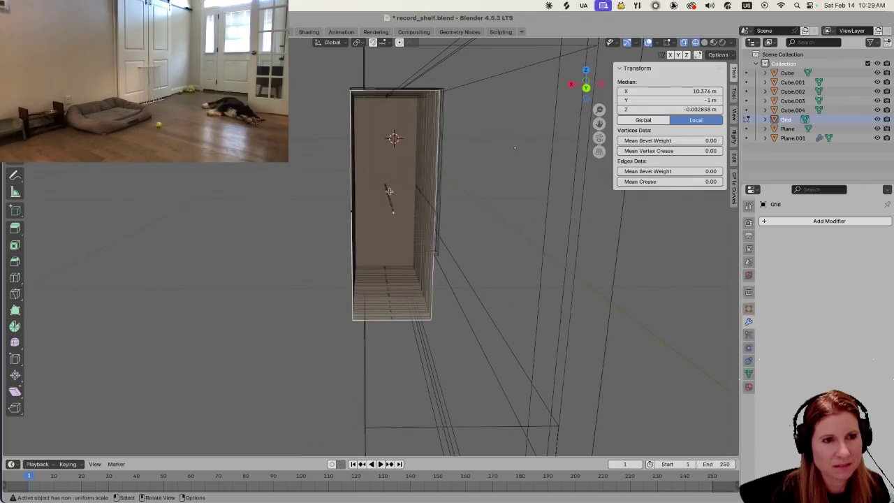
left_click_drag(380, 174, 398, 235)
mouse_move(398, 235)
middle_mouse_down()
mouse_move(324, 285)
mouse_move(300, 278)
middle_mouse_up()
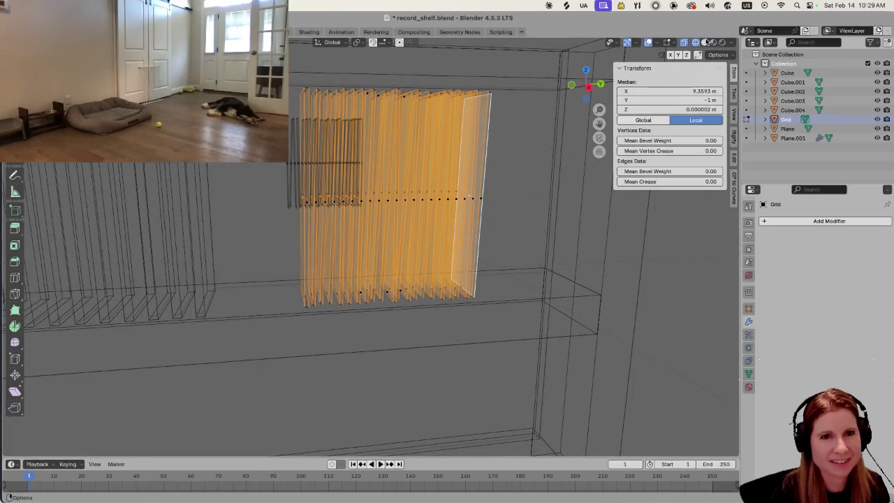
left_click(705, 42)
scroll(378, 247, "up", 3)
scroll(372, 246, "up", 1)
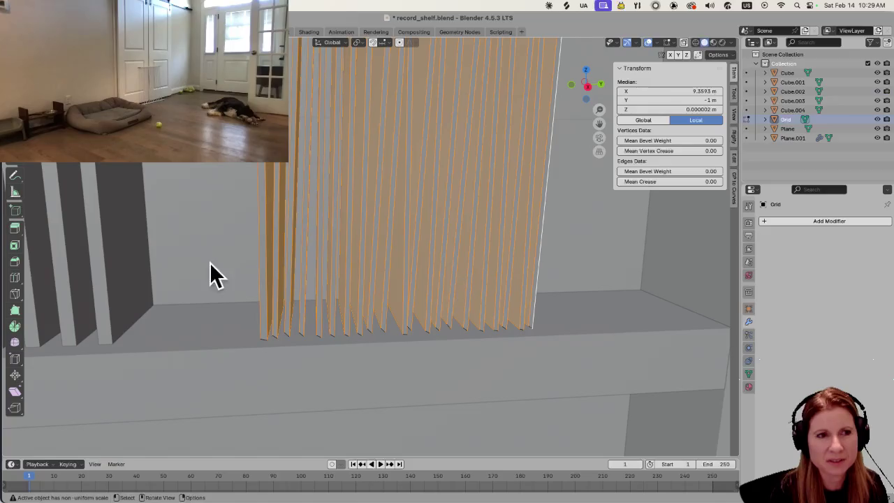
Offset the slats along their normals by −0.044 m and inspect the result.
key("s")
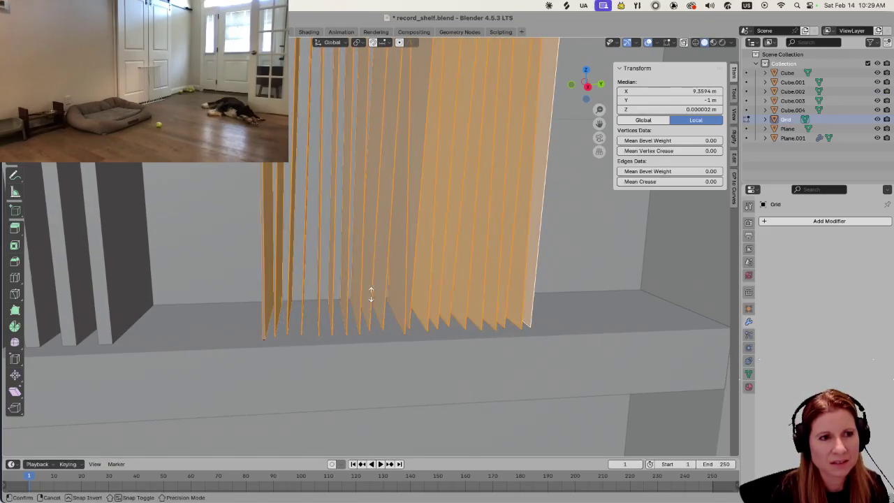
left_click(633, 300)
scroll(381, 290, "up", 1)
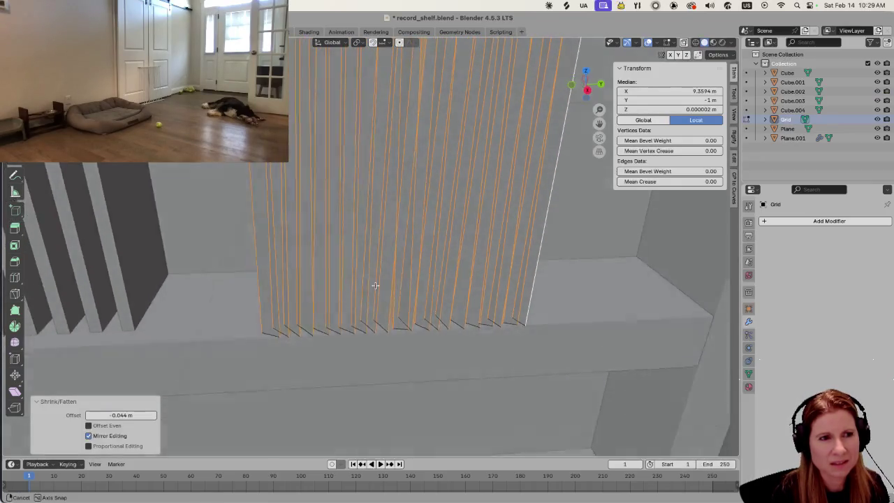
scroll(380, 289, "up", 1)
scroll(378, 289, "up", 1)
scroll(375, 289, "up", 2)
scroll(375, 289, "down", 5)
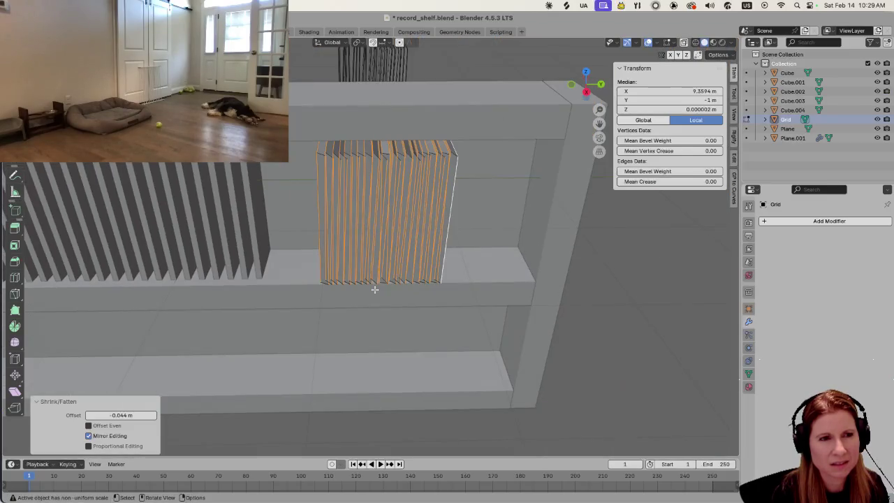
middle_click_drag(348, 268, 357, 269)
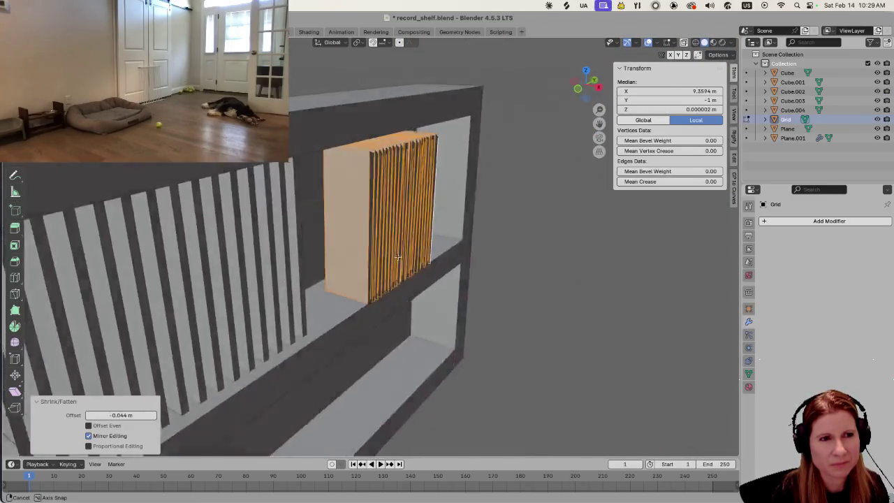
scroll(357, 269, "up", 1)
scroll(352, 252, "up", 1)
scroll(345, 251, "down", 1)
middle_click_drag(353, 246, 337, 225)
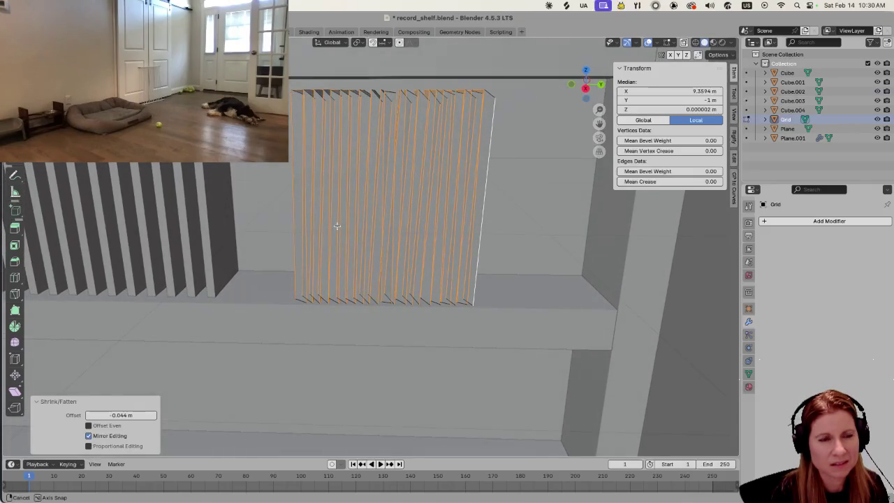
middle_click_drag(337, 226, 336, 226)
Scale the slats along Y to make them slightly wider.
key("s")
key("y")
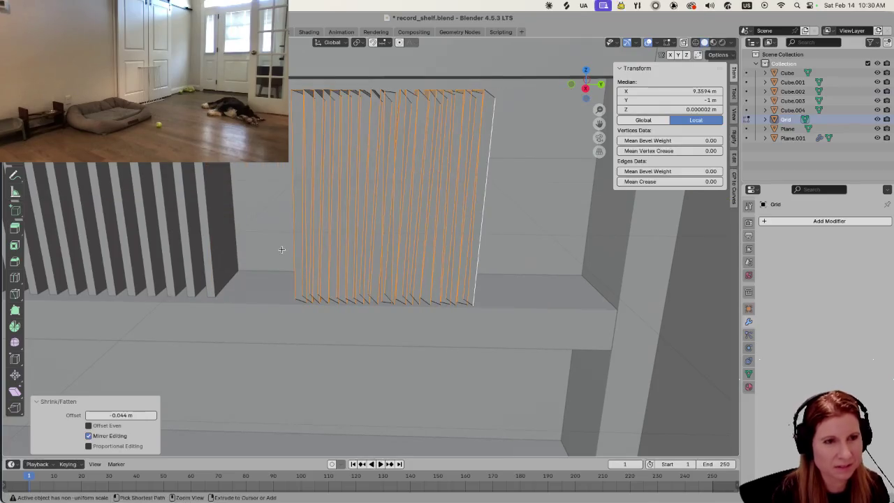
left_click(282, 249)
scroll(293, 252, "up", 3)
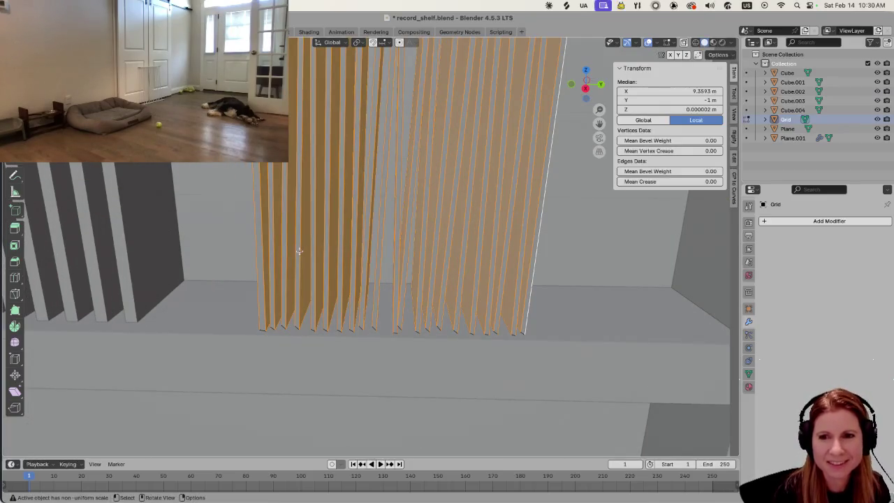
mouse_move(295, 253)
middle_mouse_down()
mouse_move(318, 200)
mouse_move(291, 224)
mouse_move(292, 202)
mouse_move(248, 220)
mouse_move(287, 219)
mouse_move(303, 194)
mouse_move(340, 212)
mouse_move(305, 256)
mouse_move(302, 202)
mouse_move(295, 243)
middle_mouse_up()
scroll(308, 251, "up", 3)
scroll(310, 249, "down", 3)
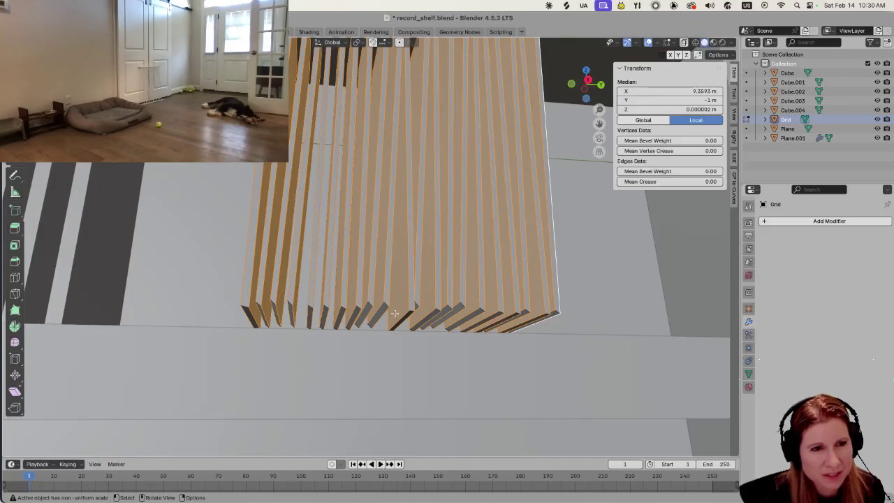
middle_click_drag(357, 313, 333, 286)
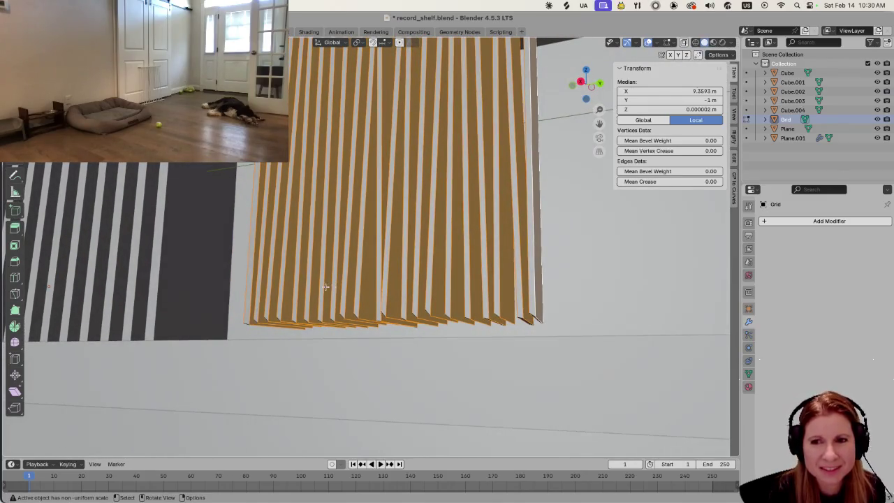
left_click(327, 315)
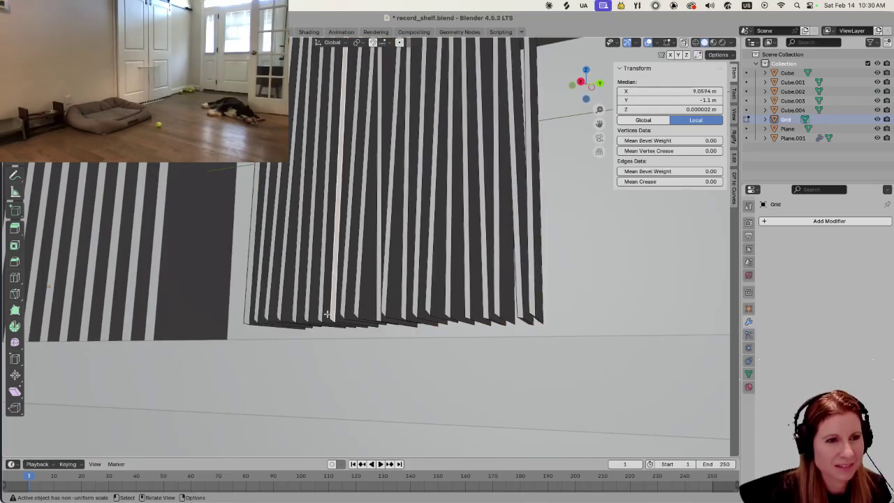
Select every record slat using linked selection.
middle_click_drag(251, 315, 319, 304)
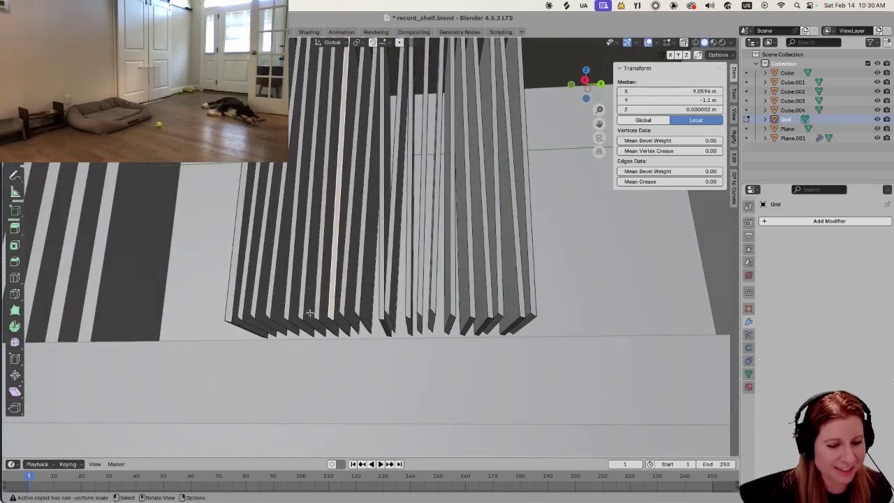
key("ctrl+l")
left_click_drag(211, 309, 559, 342, "shift")
key("ctrl+l")
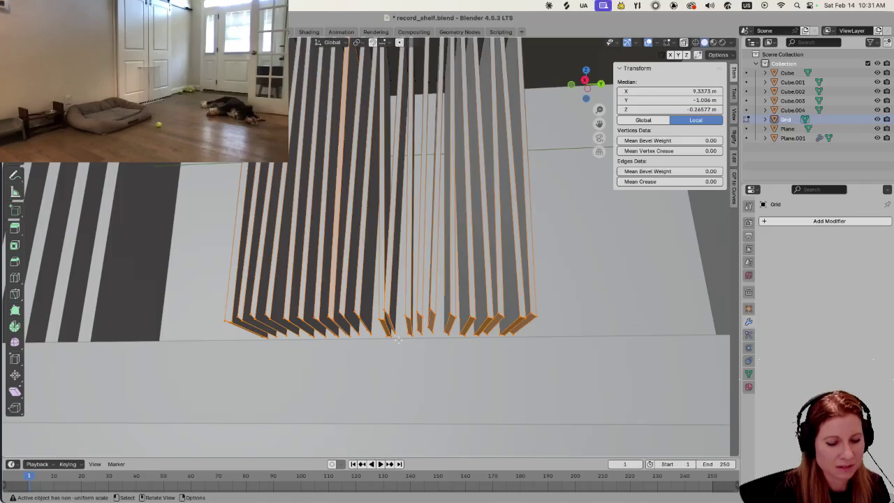
Flatten the slat bottoms to a single height along Z.
key("g")
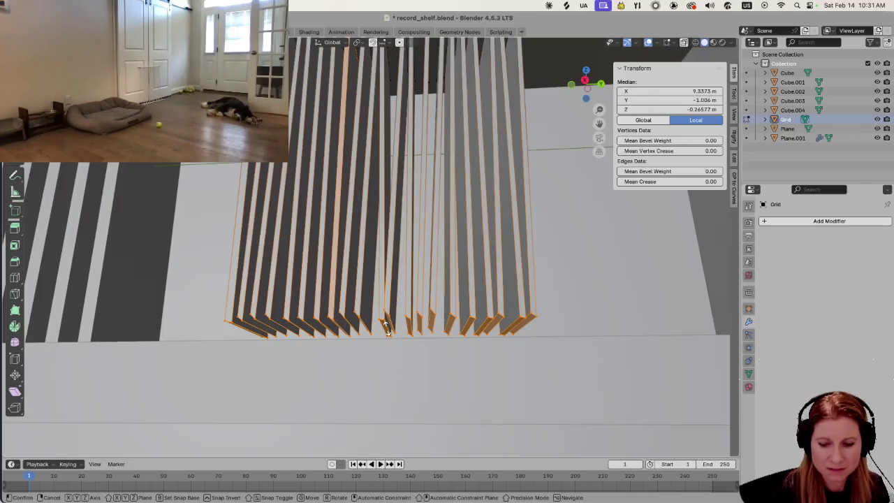
key("z")
key("Return")
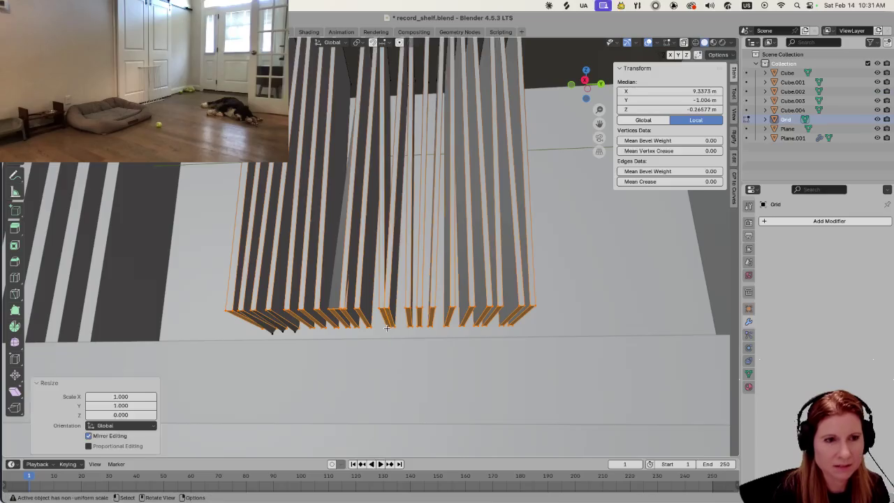
mouse_move(454, 227)
middle_mouse_down()
mouse_move(479, 364)
mouse_move(357, 355)
middle_mouse_up()
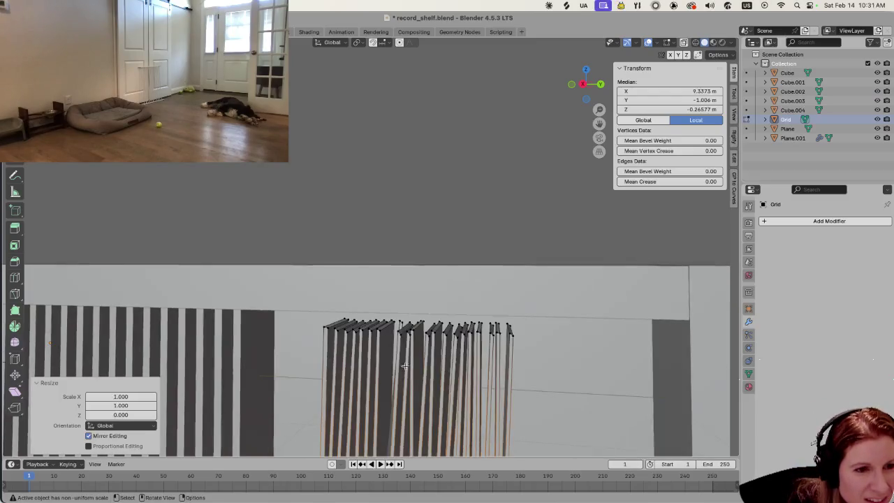
Flatten the slat tops with a zero Z scale, then deselect everything.
left_click_drag(330, 314, 521, 346)
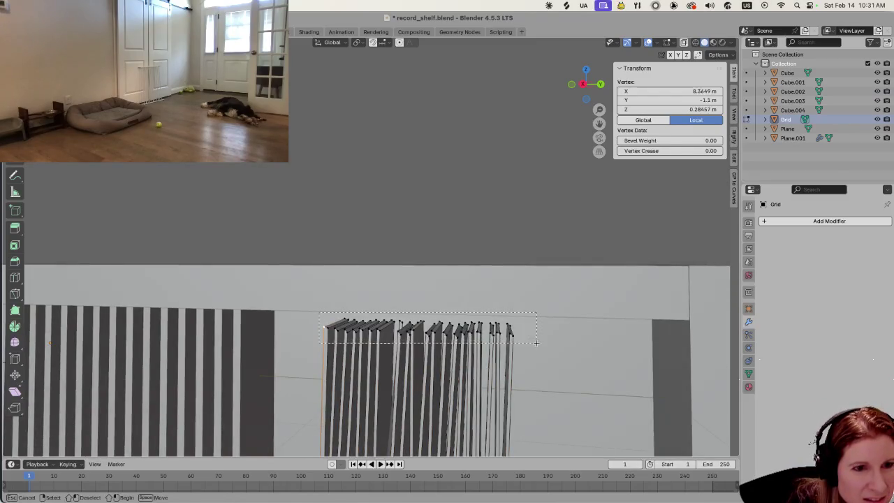
key("s")
key("z")
key("0")
key("Return")
middle_click_drag(522, 347, 484, 376)
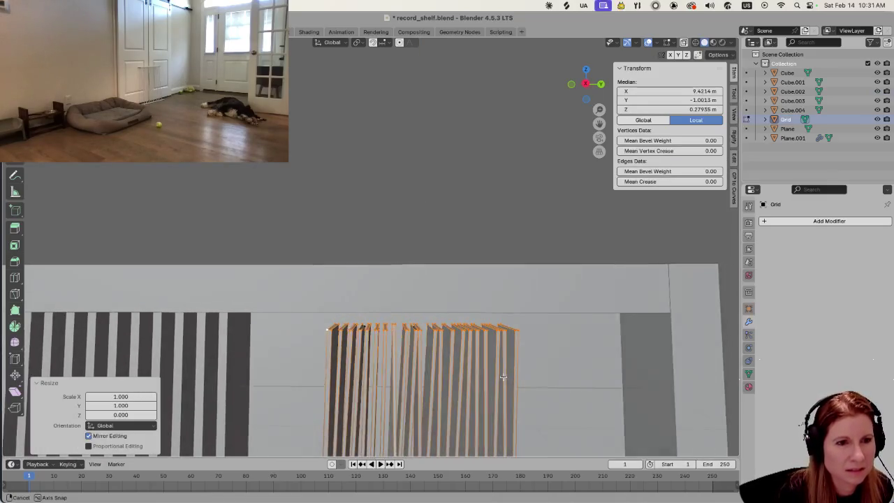
key("alt+a")
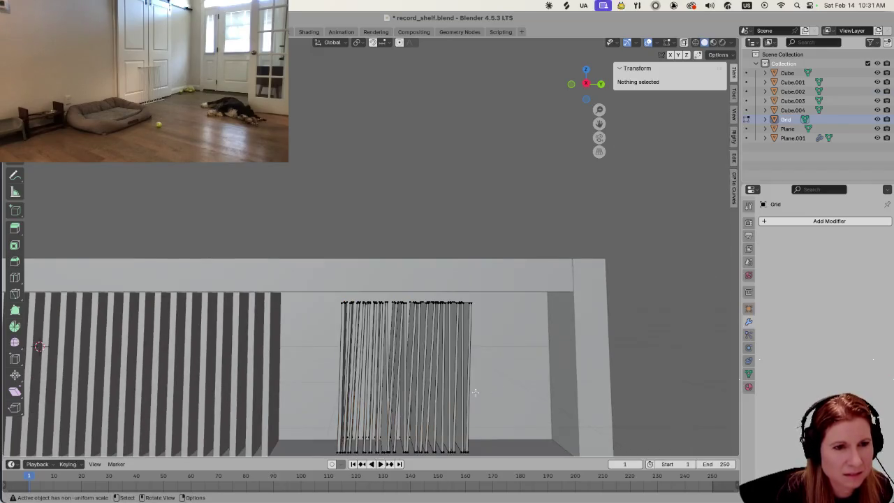
Flatten the selected slat bottom vertices to one level by scaling them to 0 on Z.
middle_click_drag(475, 392, 402, 426)
scroll(435, 343, "up", 3)
scroll(417, 358, "up", 2)
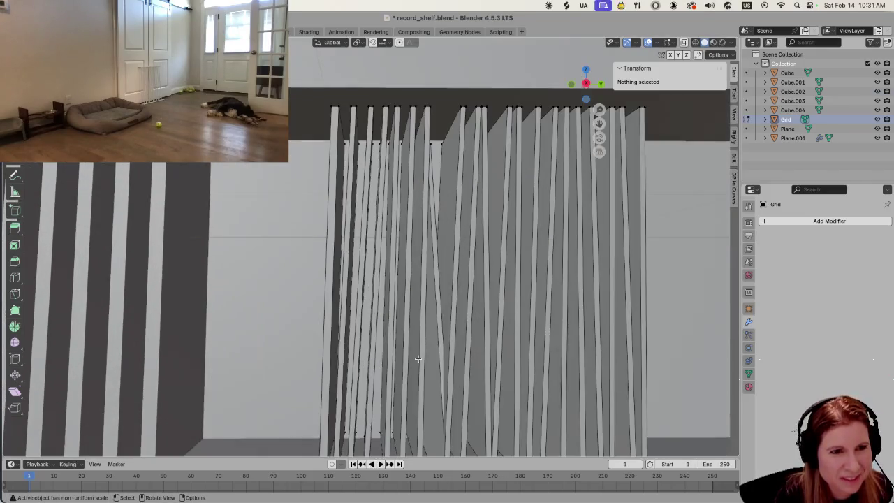
middle_click_drag(440, 377, 461, 383)
scroll(459, 383, "down", 4)
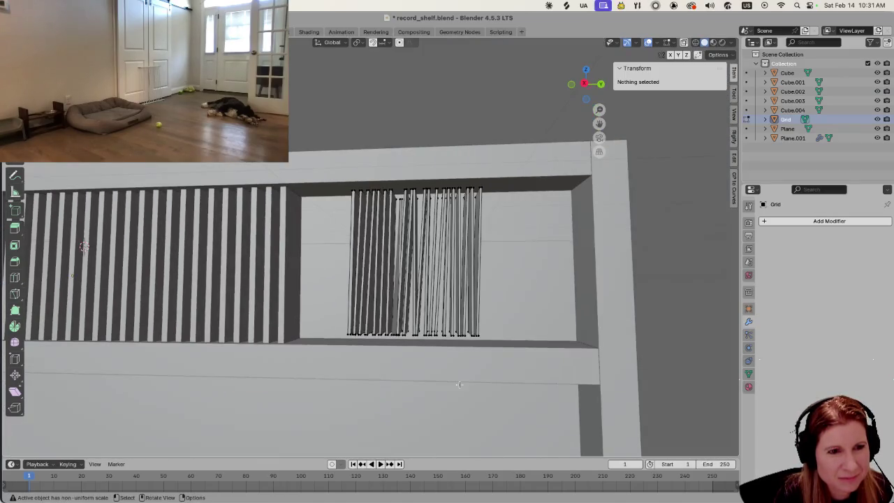
scroll(460, 383, "up", 2)
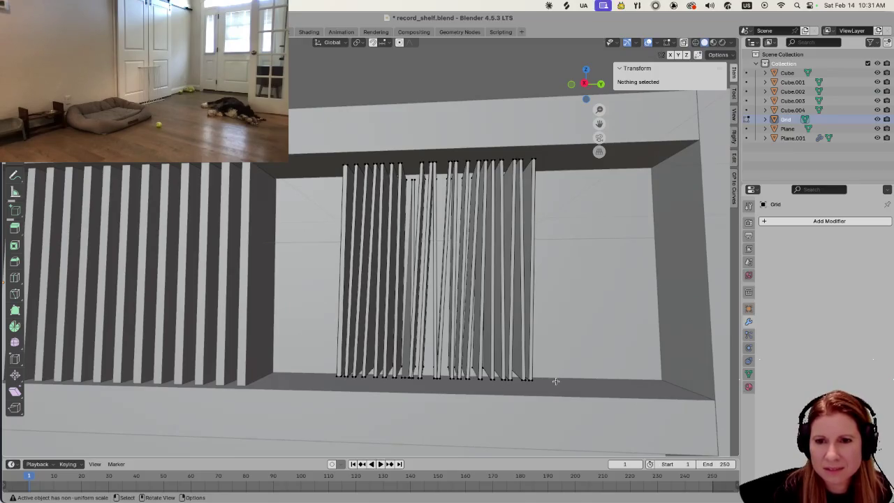
middle_click_drag(504, 370, 496, 343)
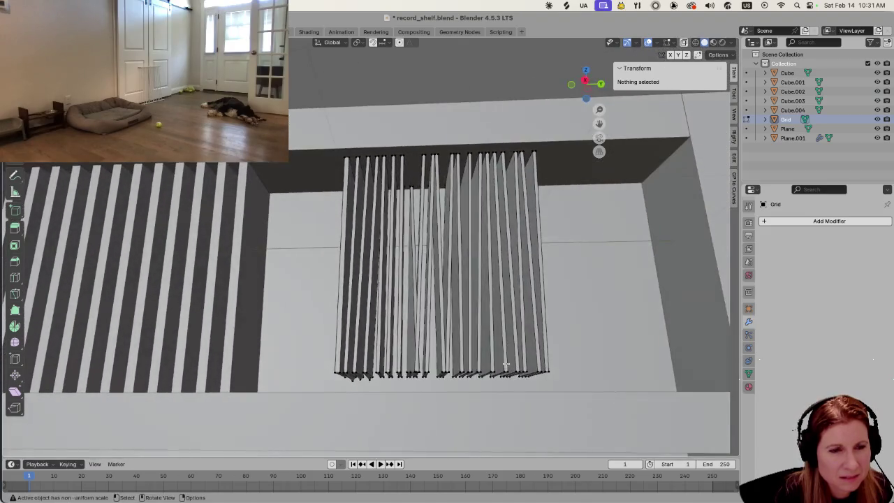
mouse_move(496, 344)
middle_mouse_down()
mouse_move(504, 373)
mouse_move(499, 326)
middle_mouse_up()
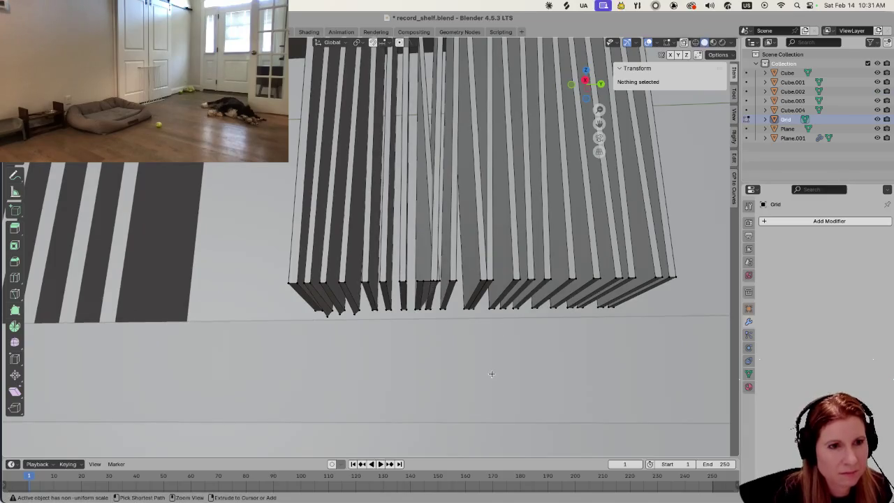
key("a")
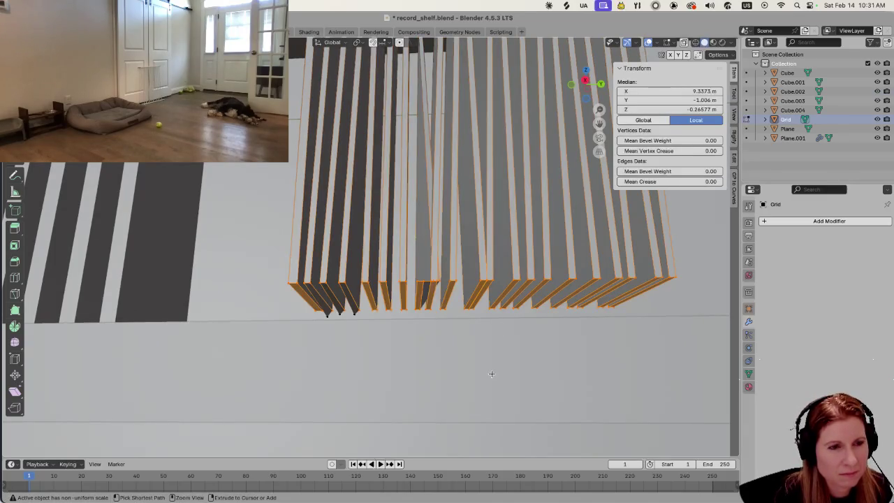
middle_click_drag(491, 374, 482, 365)
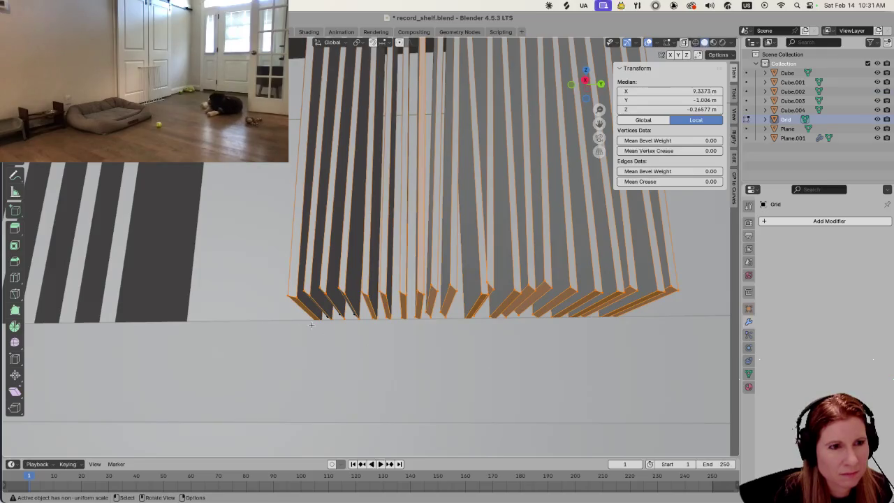
left_click(678, 343, "shift")
key("s")
key("z")
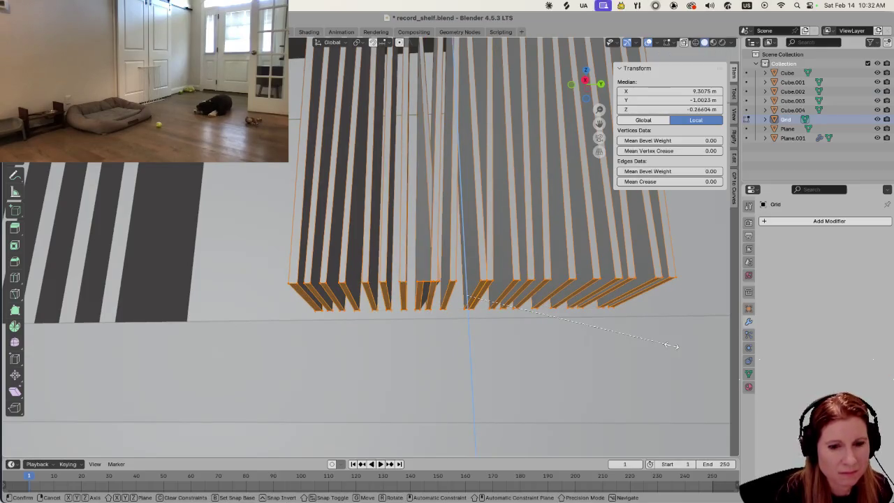
key("Return")
Box-select the top row of slat vertices, flatten it to 0 on Z, and return to Object Mode.
scroll(541, 323, "up", 3)
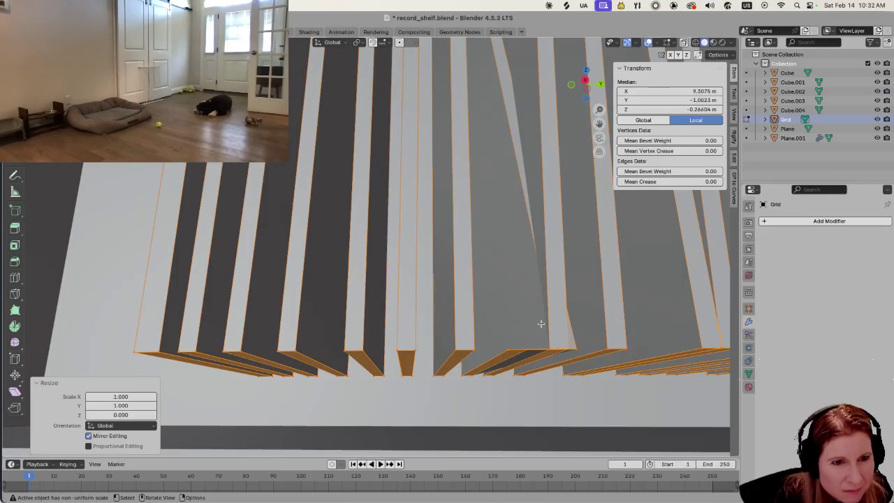
scroll(540, 324, "down", 3)
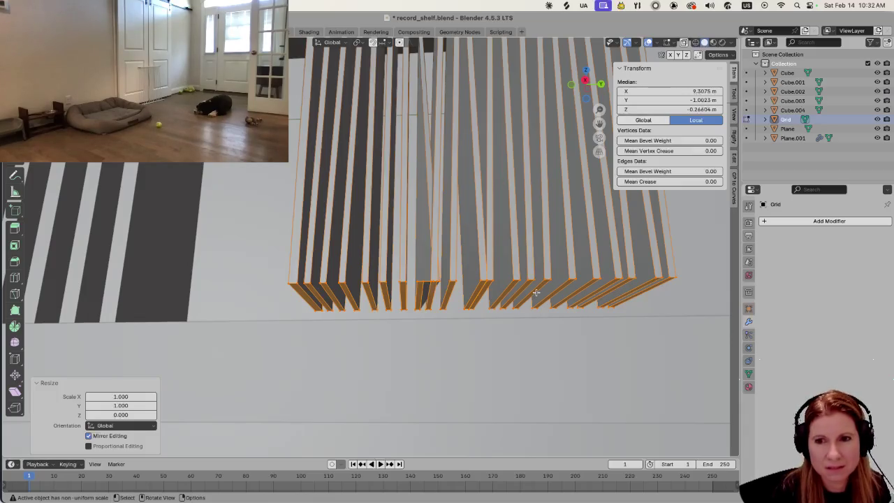
middle_click_drag(553, 284, 405, 282)
key("alt+a")
left_click(413, 281)
scroll(442, 291, "down", 3)
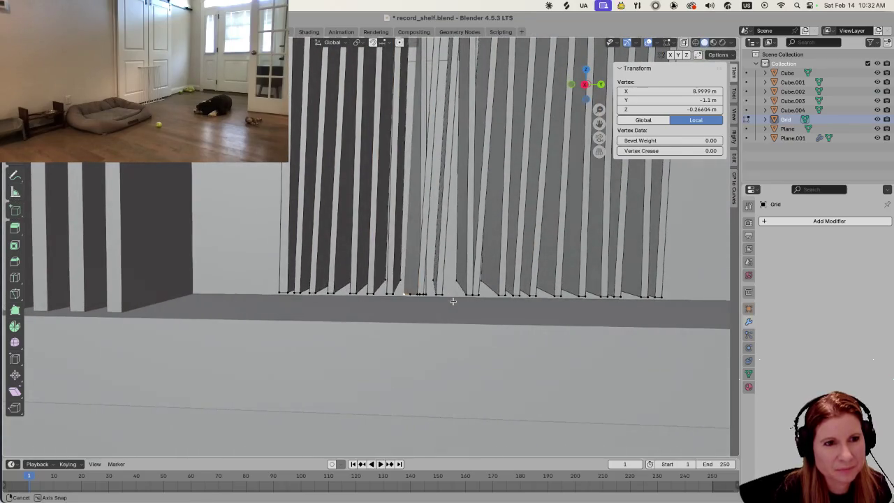
scroll(453, 268, "down", 2)
scroll(391, 266, "up", 5, "shift")
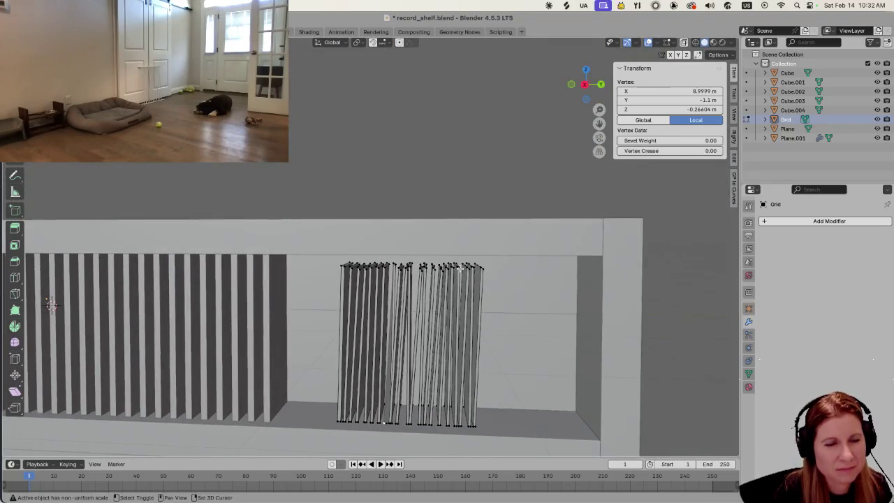
left_click_drag(335, 254, 502, 282)
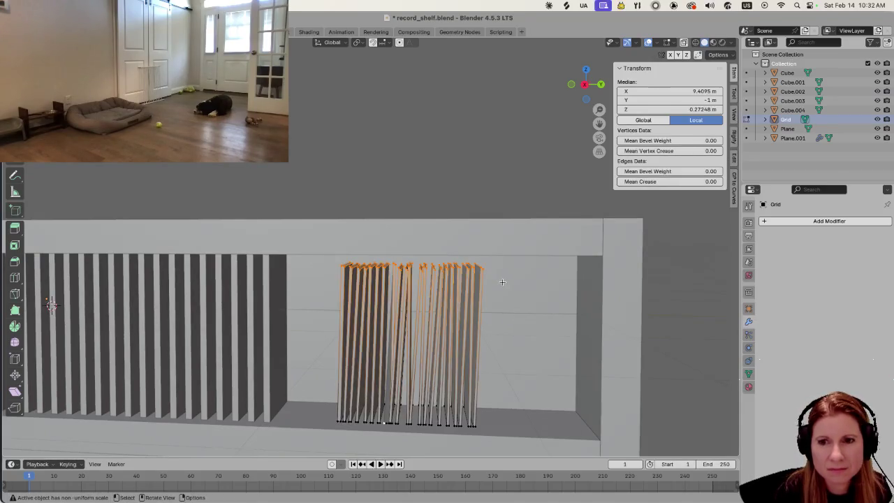
key("g")
key("z")
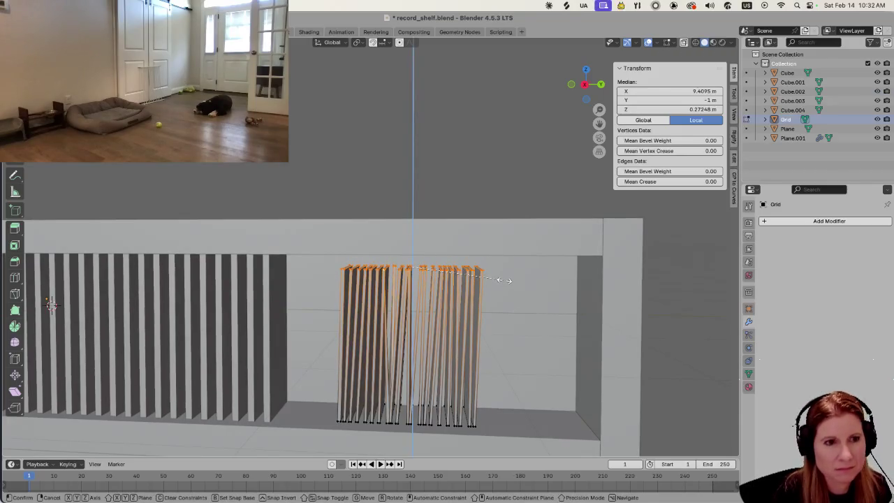
key("0")
key("Return")
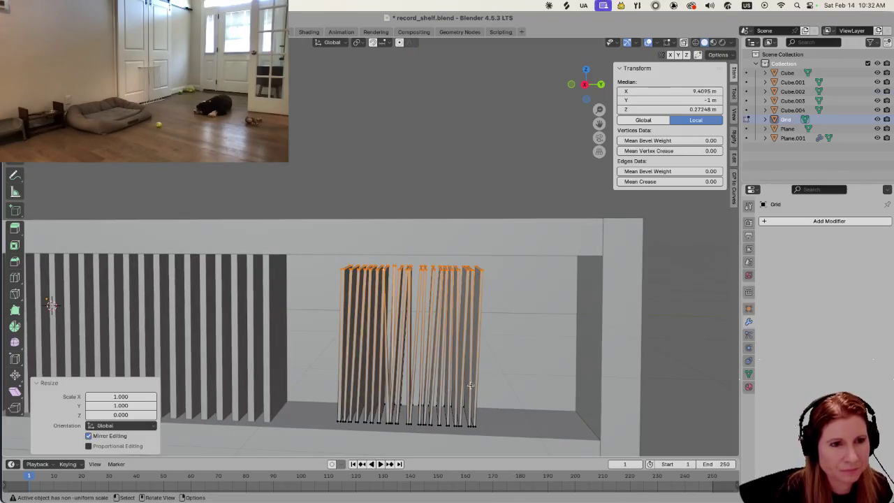
key("Tab")
mouse_move(474, 383)
middle_mouse_down()
mouse_move(420, 398)
mouse_move(392, 335)
middle_mouse_up()
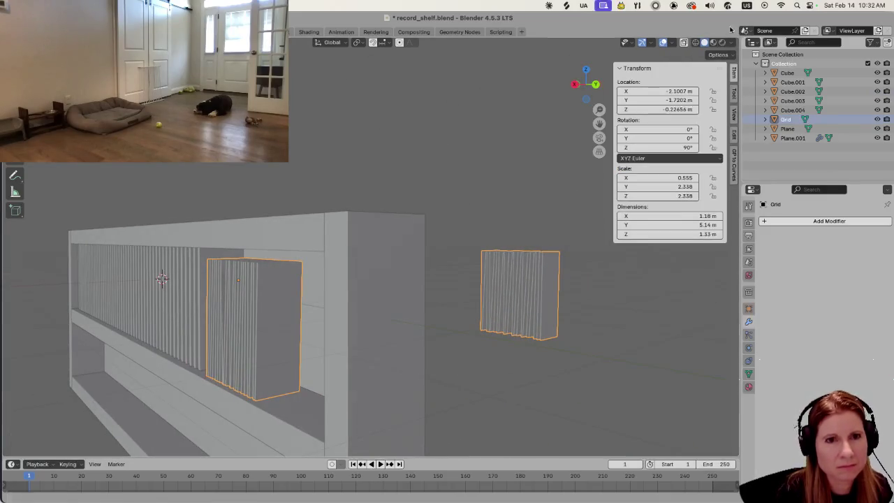
Switch to Wireframe shading and select all of Plane.001's geometry in Edit Mode.
left_click(684, 42)
middle_click_drag(317, 294, 213, 256)
mouse_move(212, 303)
middle_mouse_down()
mouse_move(197, 293)
mouse_move(172, 301)
mouse_move(203, 274)
mouse_move(185, 330)
middle_mouse_up()
left_click(177, 289)
key("Tab")
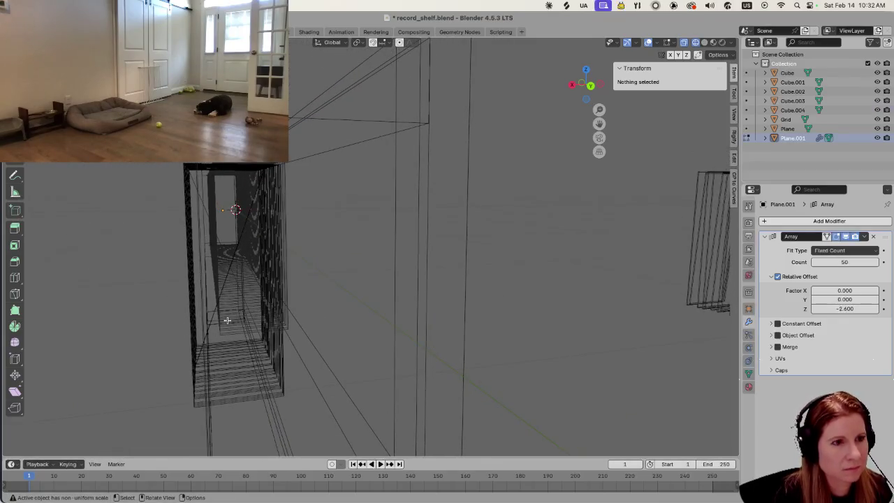
middle_click_drag(236, 353, 274, 345)
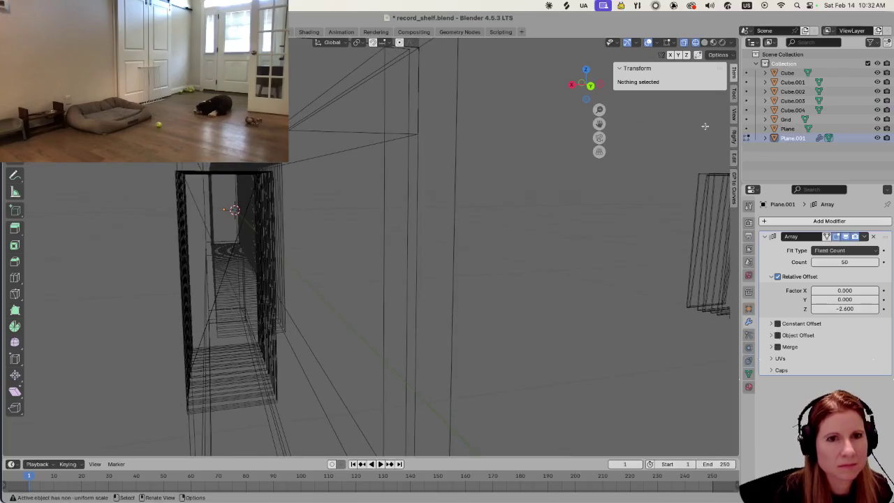
middle_click_drag(248, 304, 494, 333)
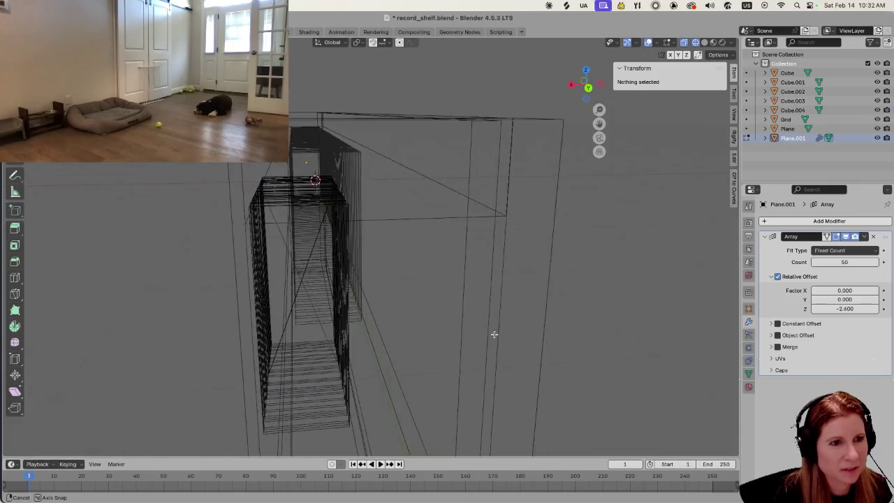
middle_click_drag(494, 333, 394, 342)
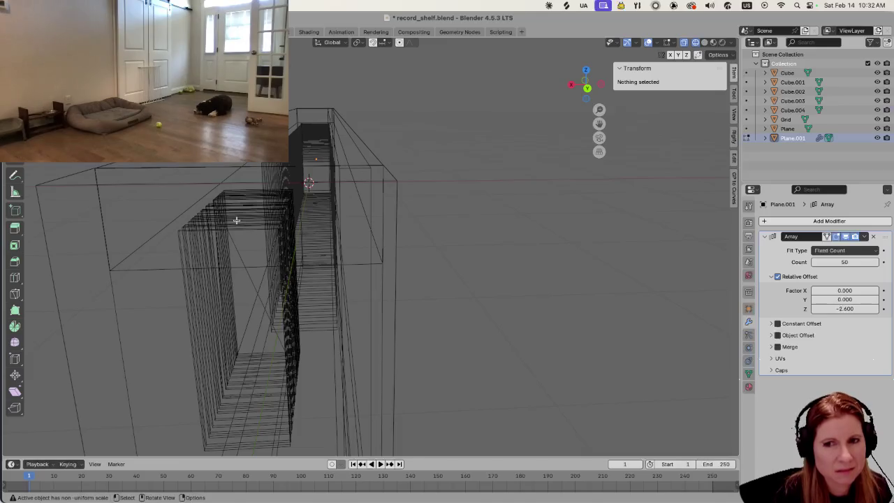
key("a")
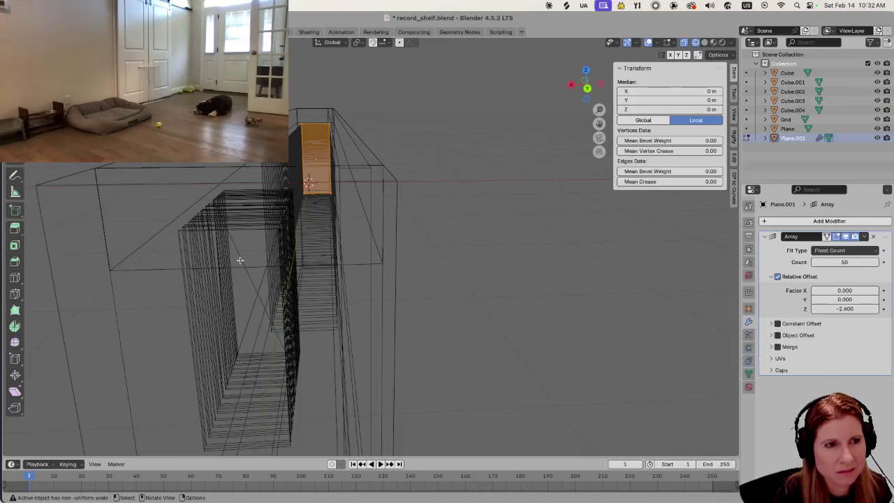
mouse_move(239, 268)
middle_mouse_down()
mouse_move(320, 252)
mouse_move(265, 230)
middle_mouse_up()
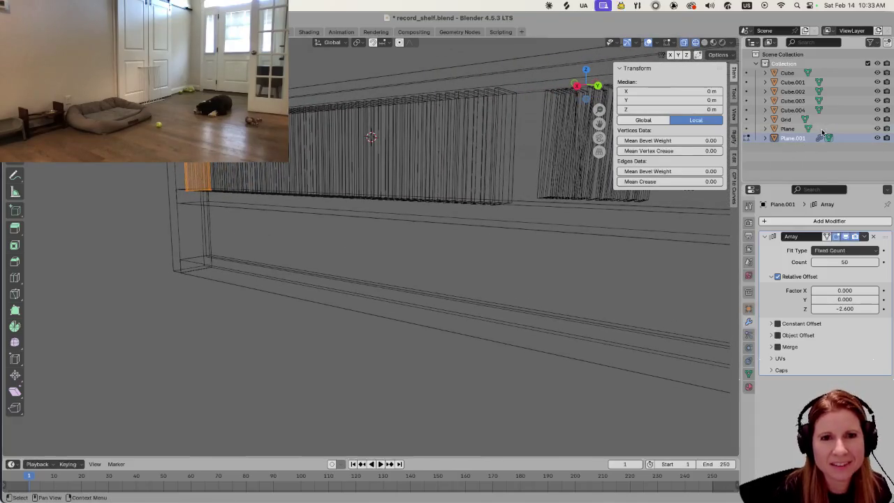
Select the Grid object instead and enter Edit Mode on it, staying in wireframe.
left_click(788, 120)
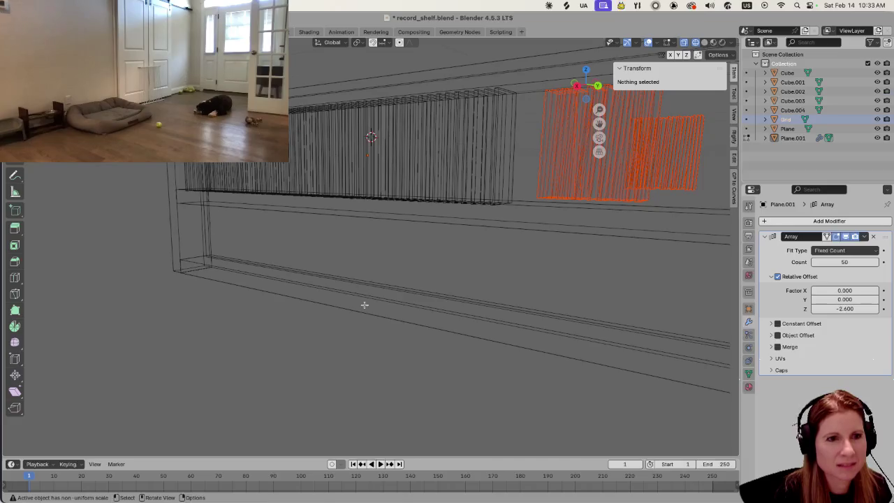
key("Tab")
left_click(443, 355)
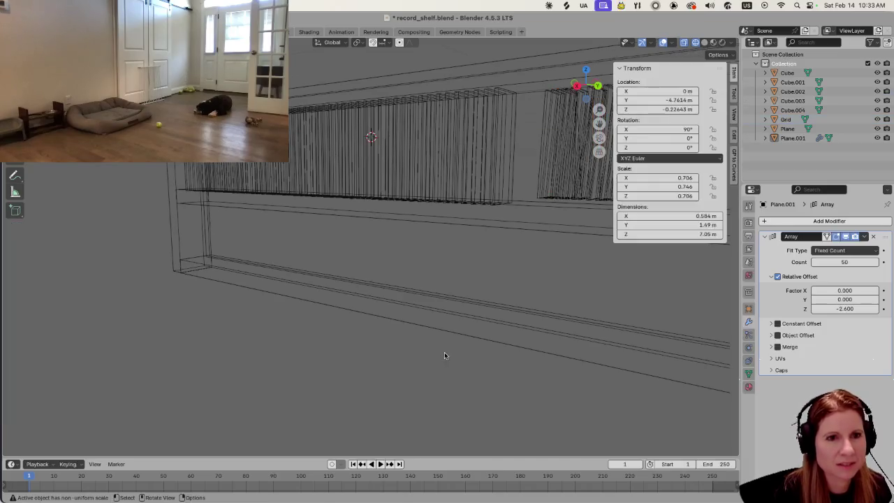
left_click(786, 119)
middle_click_drag(489, 234, 438, 238)
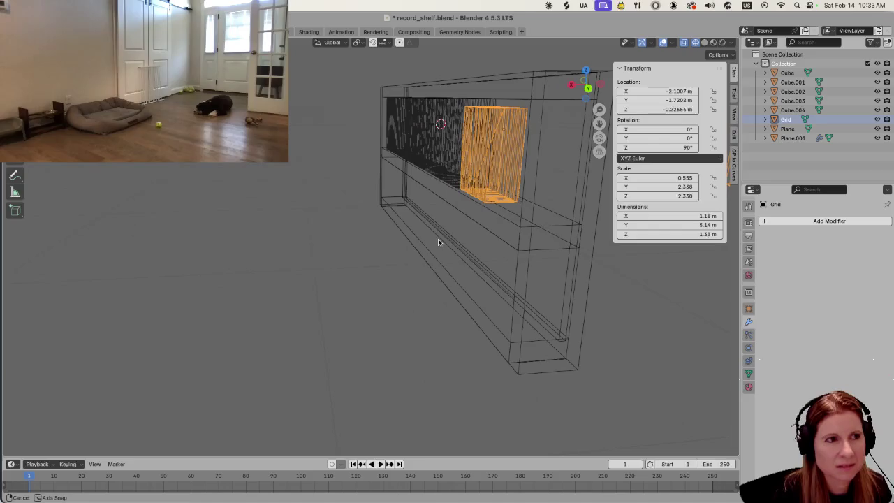
key("Tab")
mouse_move(504, 197)
middle_mouse_down()
mouse_move(509, 187)
mouse_move(407, 219)
mouse_move(413, 212)
mouse_move(443, 216)
mouse_move(374, 299)
mouse_move(357, 244)
mouse_move(340, 226)
mouse_move(329, 278)
middle_mouse_up()
scroll(357, 244, "up", 1)
scroll(347, 249, "up", 1)
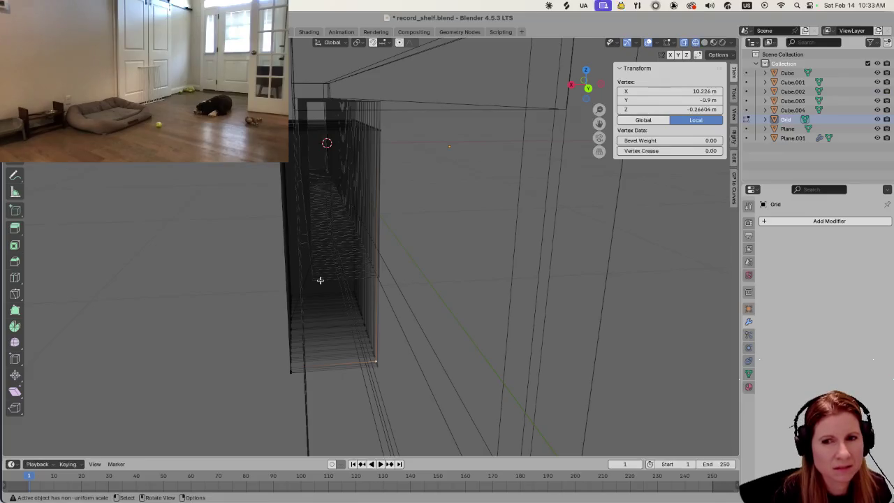
left_click(704, 43)
left_click(695, 43)
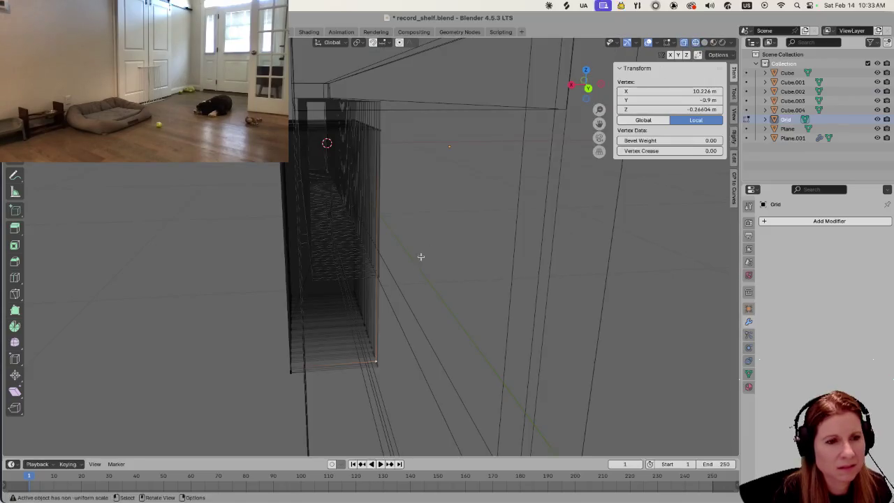
middle_click_drag(421, 257, 350, 296)
Try selecting individual faces and edges of the Grid slabs in face select mode.
key("3")
left_click(337, 273)
left_click(345, 349)
left_click(349, 362)
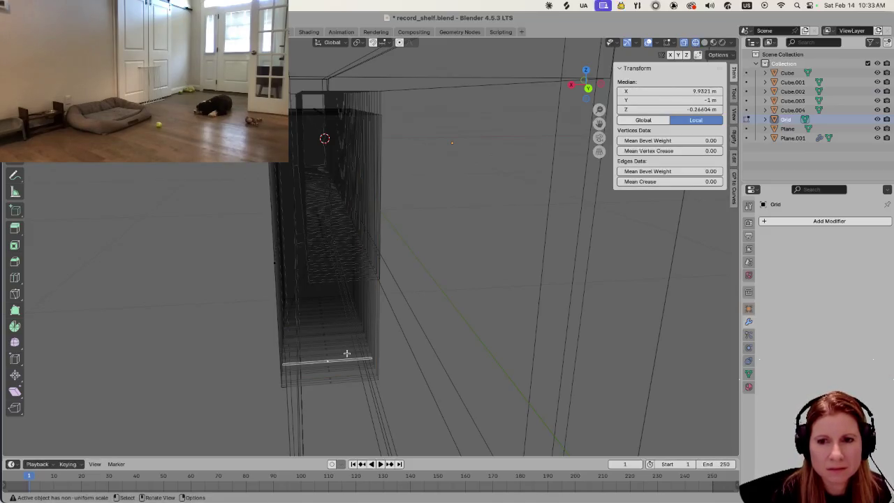
mouse_move(335, 352)
middle_mouse_down()
mouse_move(443, 329)
mouse_move(481, 339)
middle_mouse_up()
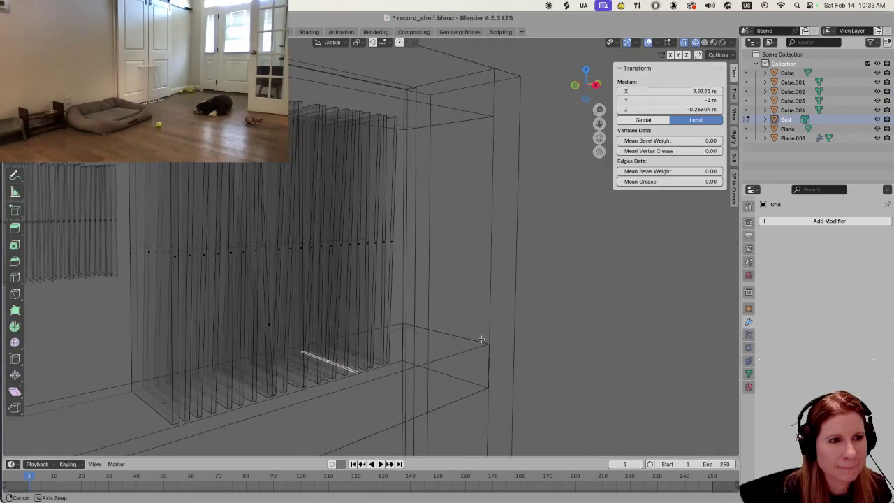
middle_click_drag(481, 339, 265, 330)
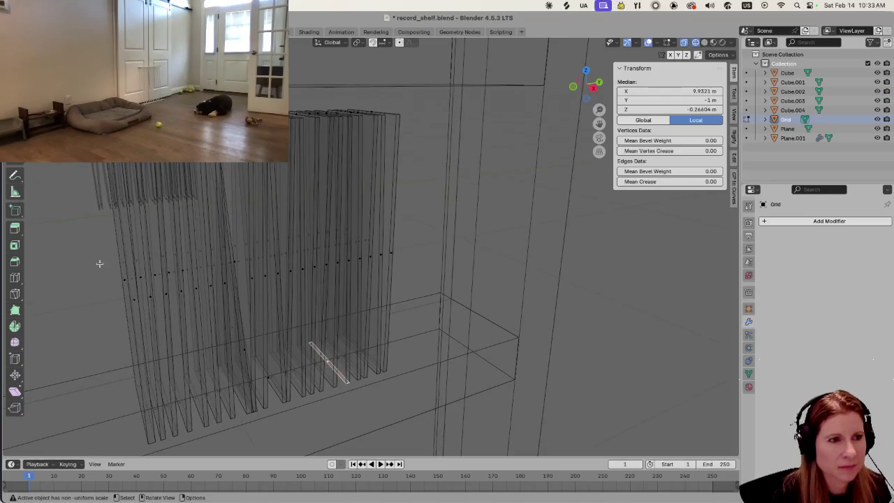
left_click(123, 284)
left_click(119, 324)
left_click_drag(112, 256, 428, 287)
left_click(412, 234)
mouse_move(411, 234)
middle_mouse_down()
mouse_move(326, 273)
mouse_move(289, 265)
mouse_move(309, 265)
mouse_move(298, 279)
mouse_move(297, 260)
middle_mouse_up()
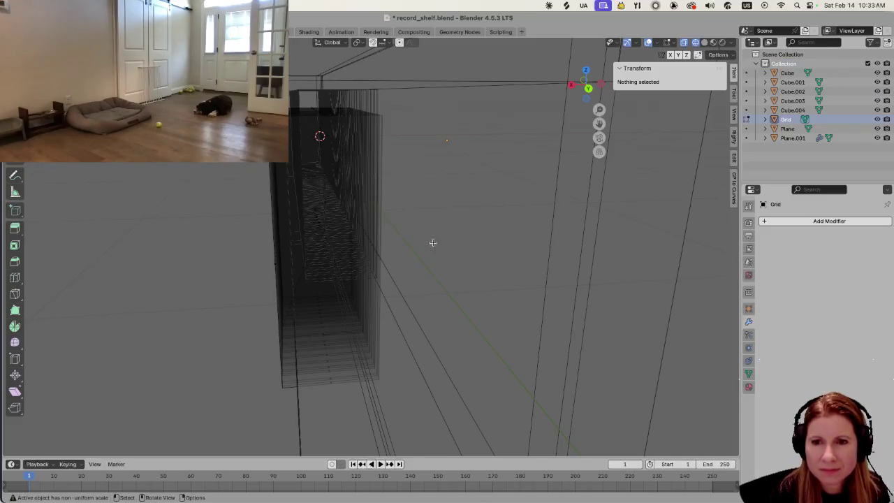
mouse_move(200, 315)
middle_mouse_down()
mouse_move(264, 309)
mouse_move(329, 315)
mouse_move(335, 326)
mouse_move(329, 296)
mouse_move(293, 313)
middle_mouse_up()
left_click(299, 275)
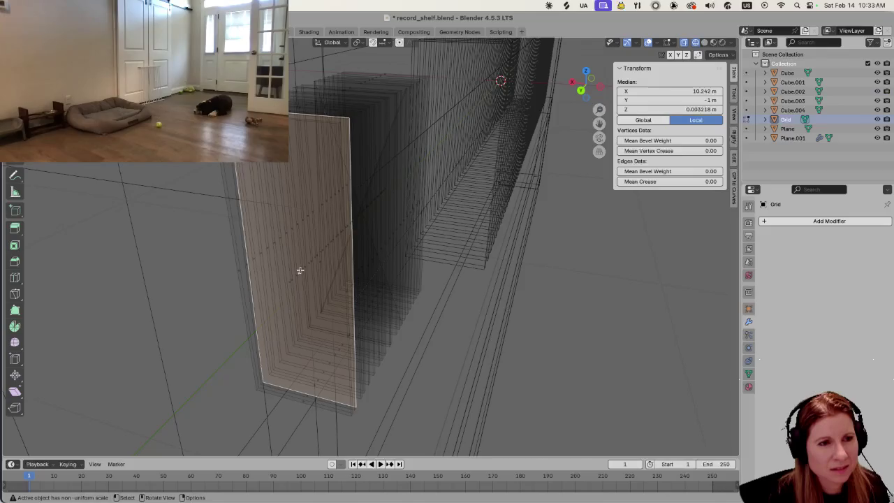
left_click_drag(299, 270, 299, 270)
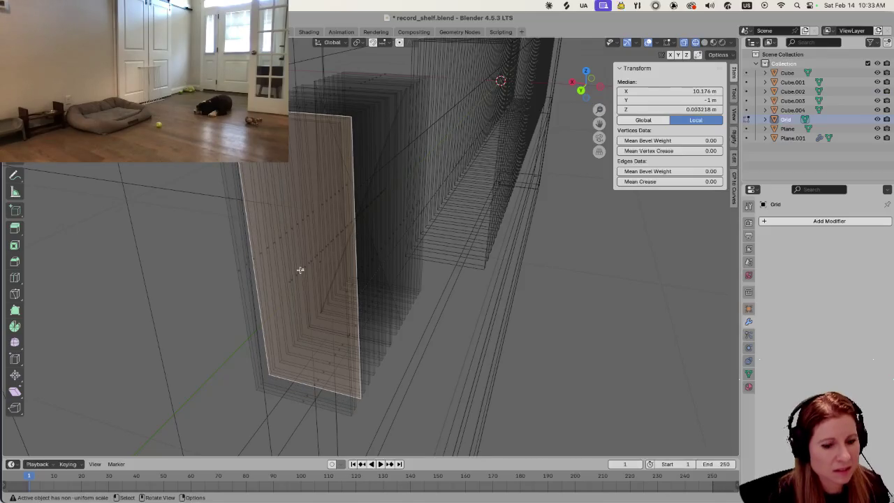
Clear the trial vertex picks and box-select the whole Grid slab mesh.
key("alt+a")
mouse_move(299, 270)
middle_mouse_down()
mouse_move(303, 285)
mouse_move(324, 279)
mouse_move(325, 252)
middle_mouse_up()
mouse_move(317, 283)
middle_mouse_down()
mouse_move(302, 290)
mouse_move(310, 282)
middle_mouse_up()
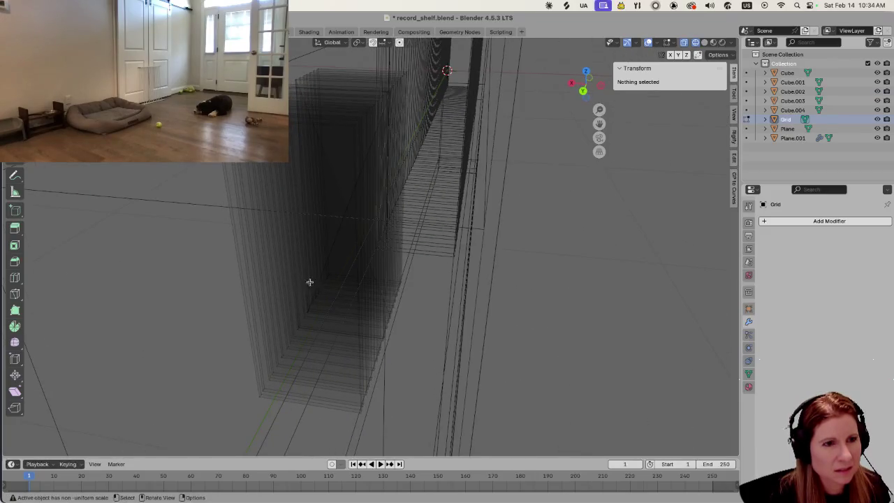
left_click(319, 263)
left_click(322, 267)
left_click(298, 348)
key("alt+a")
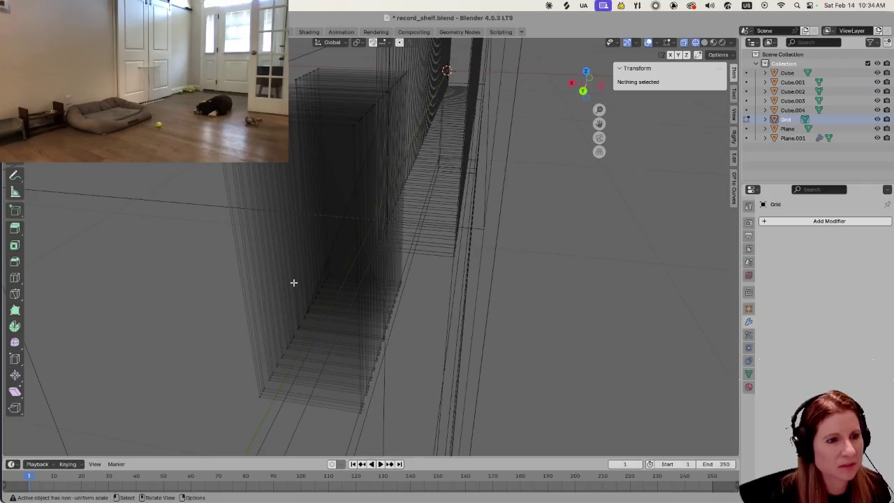
mouse_move(291, 281)
middle_mouse_down()
mouse_move(314, 259)
mouse_move(321, 216)
middle_mouse_up()
middle_click_drag(355, 265, 349, 261)
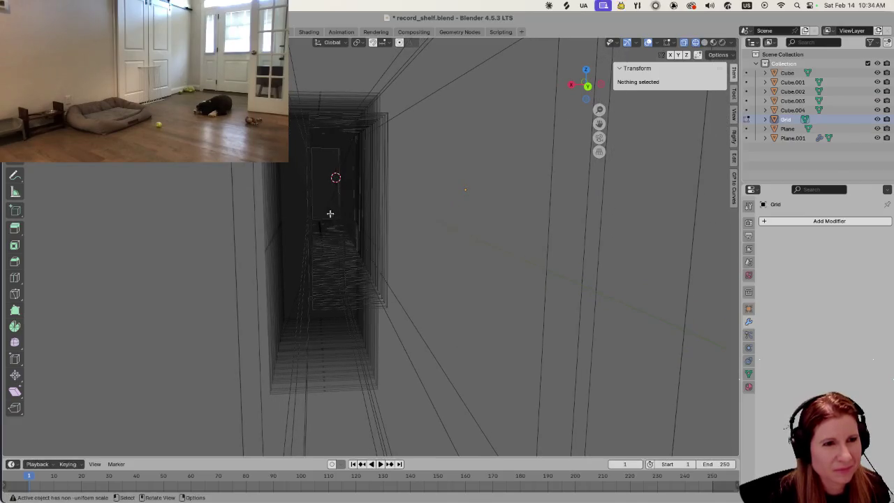
left_click_drag(305, 209, 336, 292)
middle_click_drag(336, 292, 400, 305)
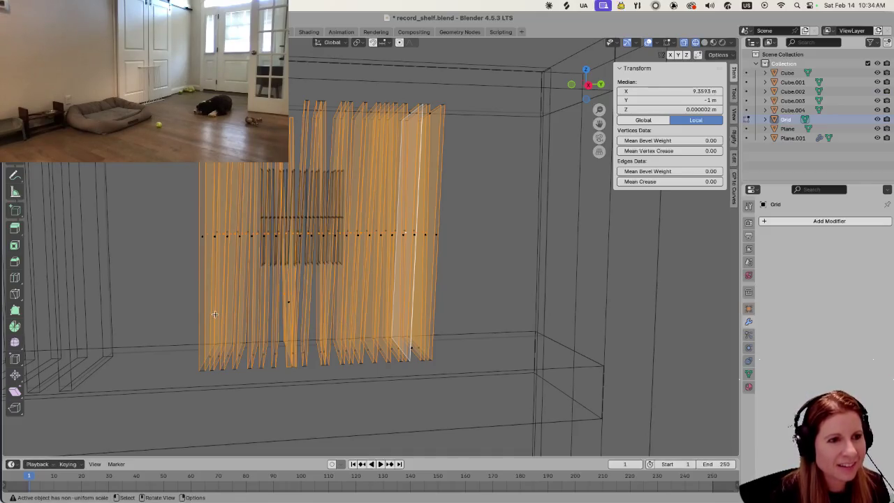
Return to Solid shading, cancel a trial transform of the slabs, and deselect everything.
key("shift+z")
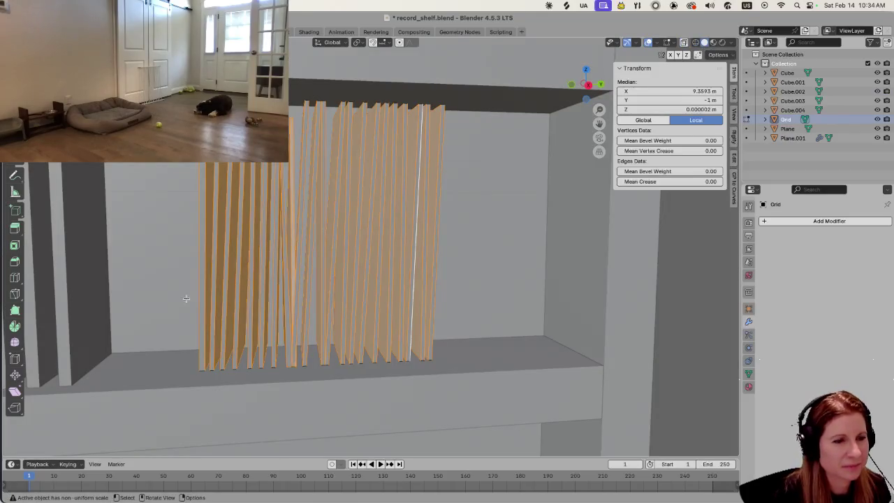
middle_click_drag(186, 299, 194, 341)
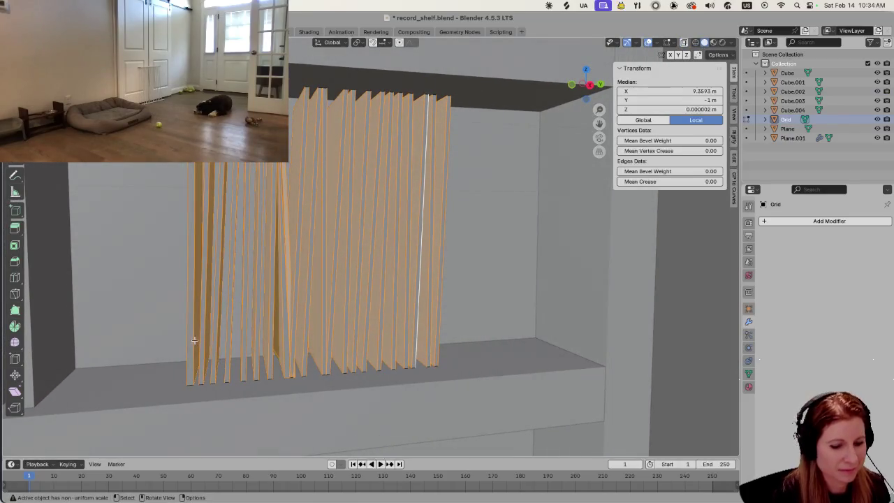
key("s")
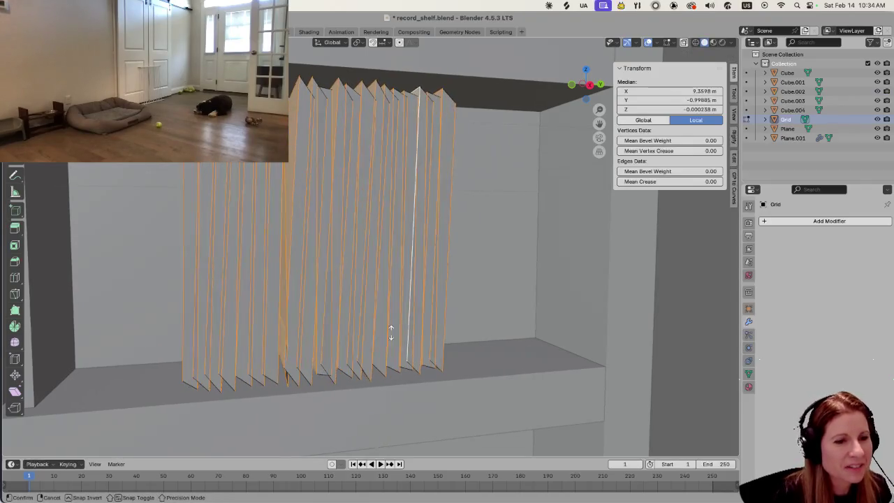
key("Escape")
mouse_move(445, 327)
middle_mouse_down()
mouse_move(225, 359)
mouse_move(201, 385)
mouse_move(215, 312)
mouse_move(237, 328)
middle_mouse_up()
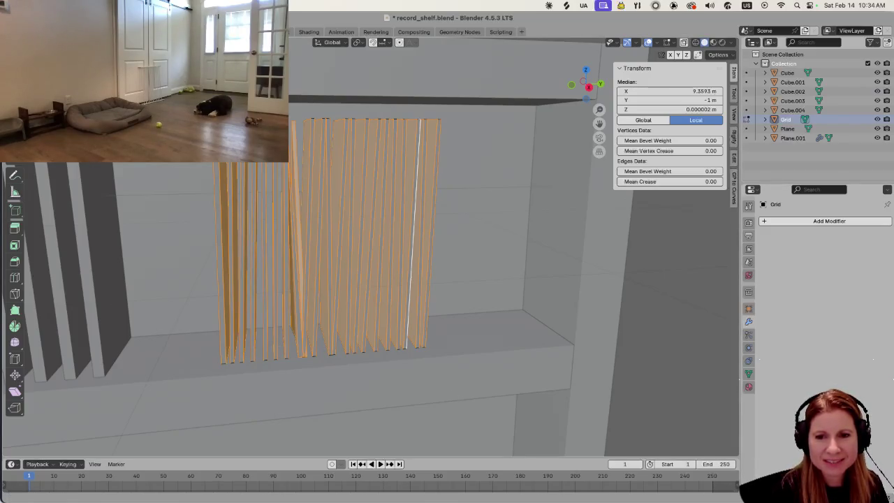
left_click(390, 224)
mouse_move(391, 224)
middle_mouse_down()
mouse_move(335, 246)
mouse_move(362, 260)
middle_mouse_up()
key("alt+a")
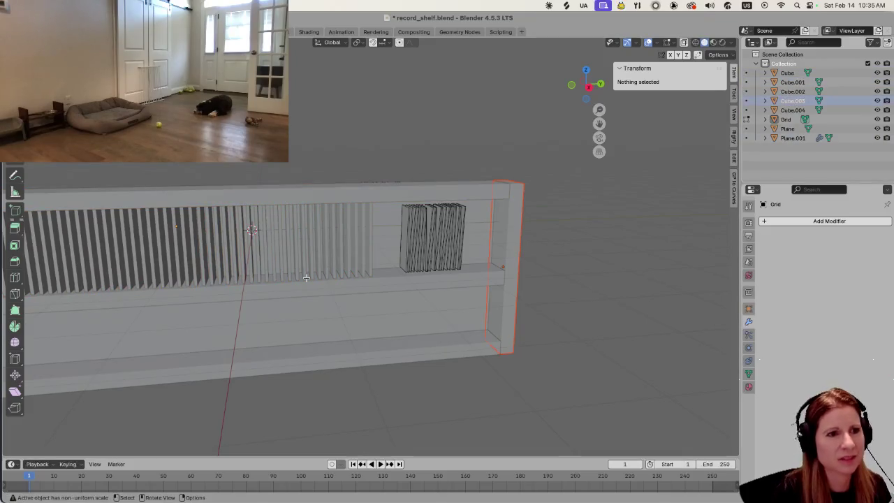
Remove the Array modifier from Plane.001.
middle_click_drag(322, 253, 139, 243)
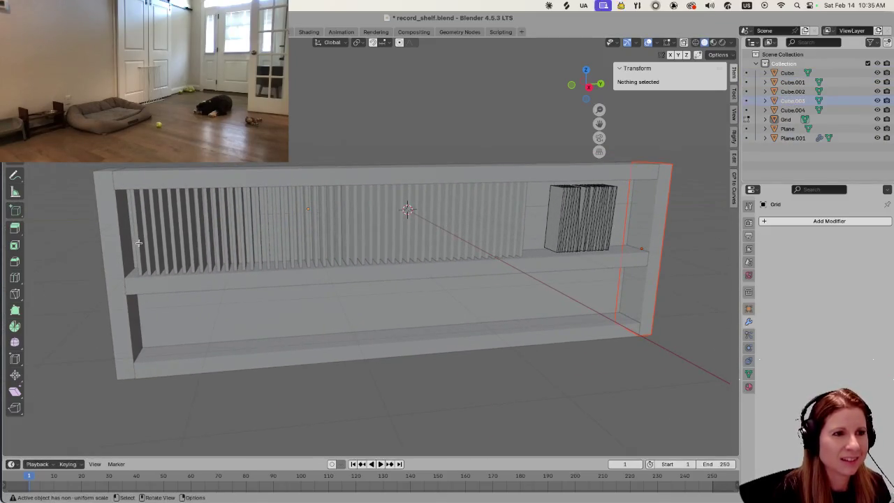
left_click(137, 243)
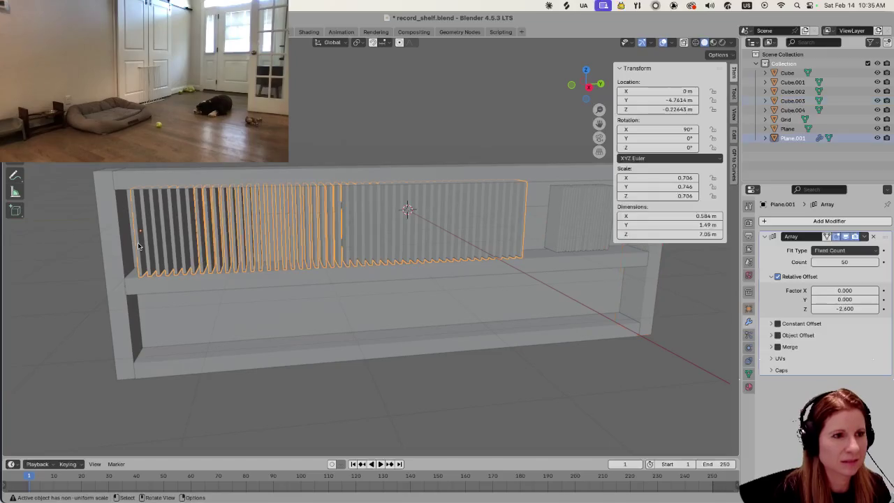
left_click(875, 237)
Delete the Grid slab block from the scene.
middle_click_drag(343, 254, 312, 234)
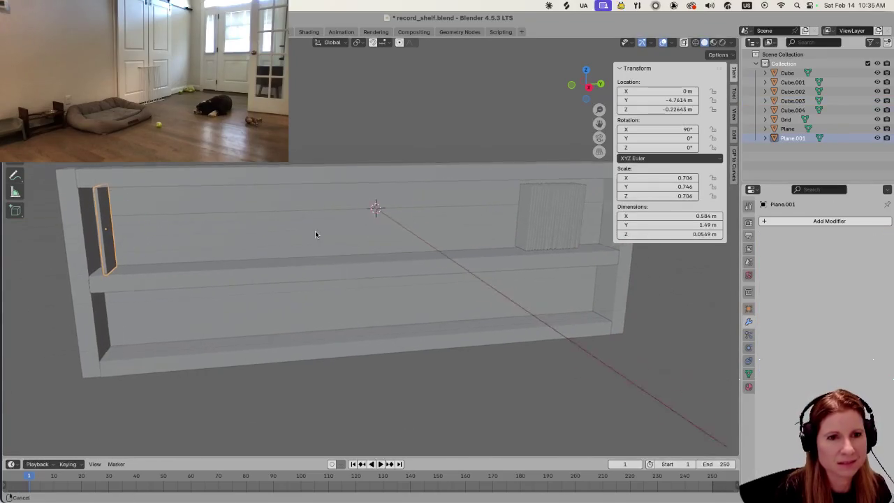
left_click(546, 224)
key("Delete")
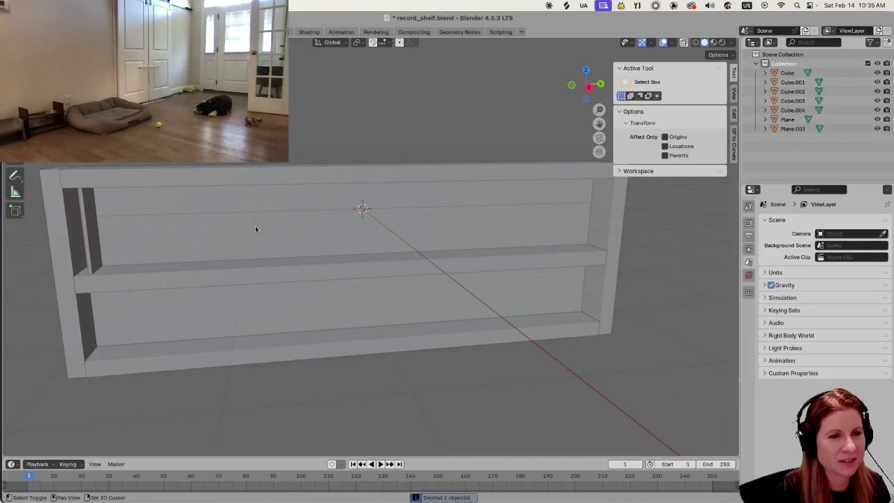
middle_click_drag(255, 225, 444, 210, "shift")
key("shift+a")
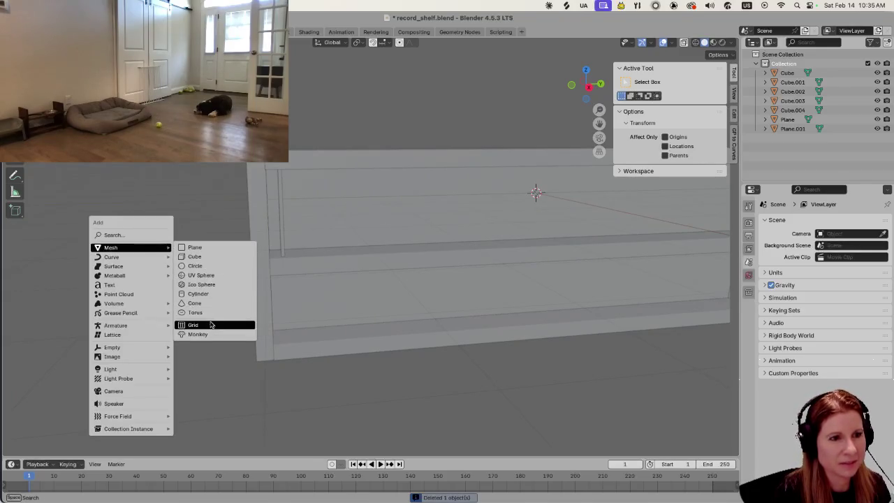
Add a Grid with 200 X subdivisions and rotate it 90° about X to stand upright.
left_click(208, 324)
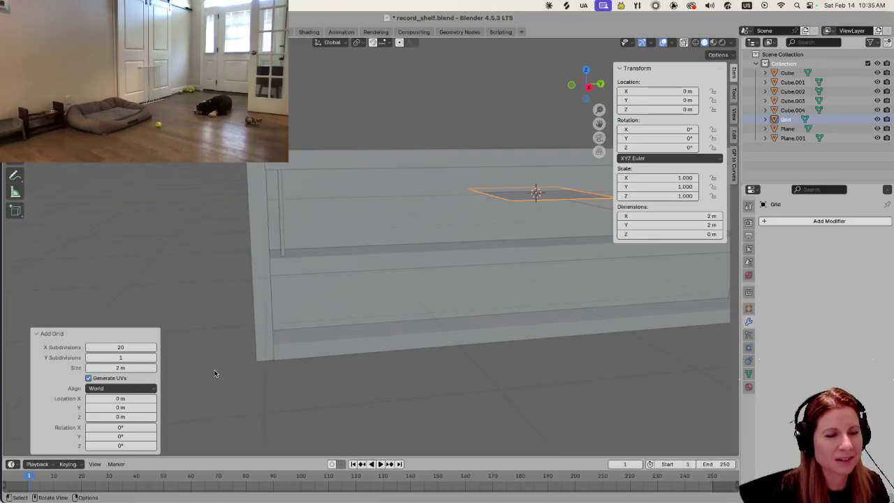
left_click(133, 347)
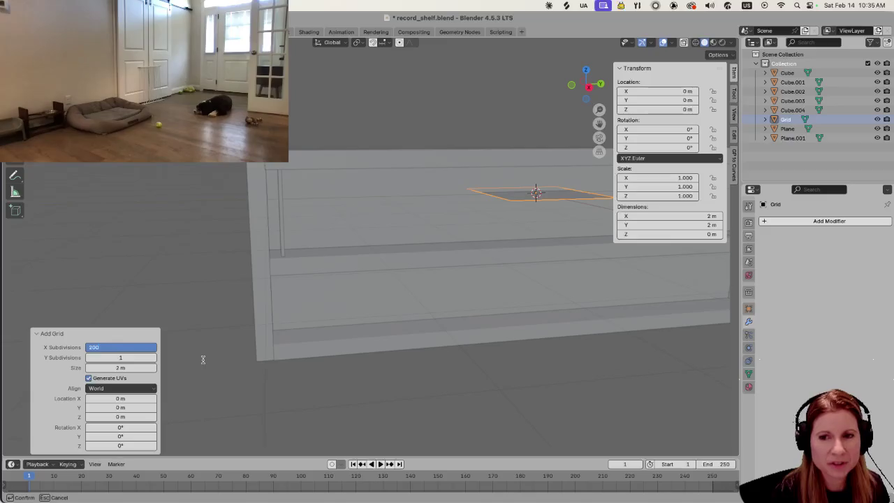
key("Return")
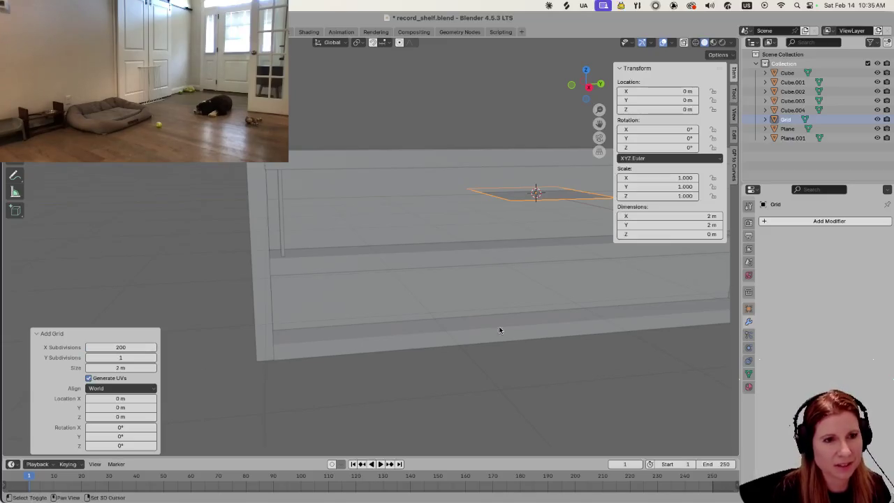
middle_click_drag(498, 329, 375, 328)
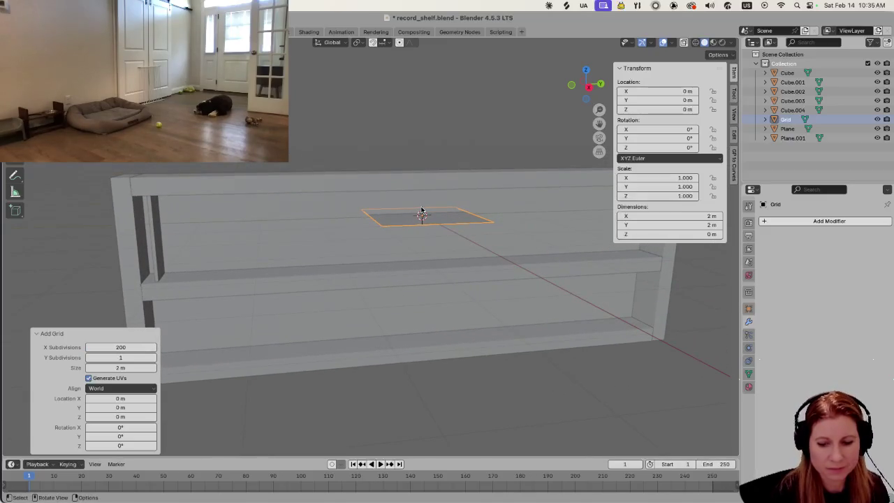
type("rx90")
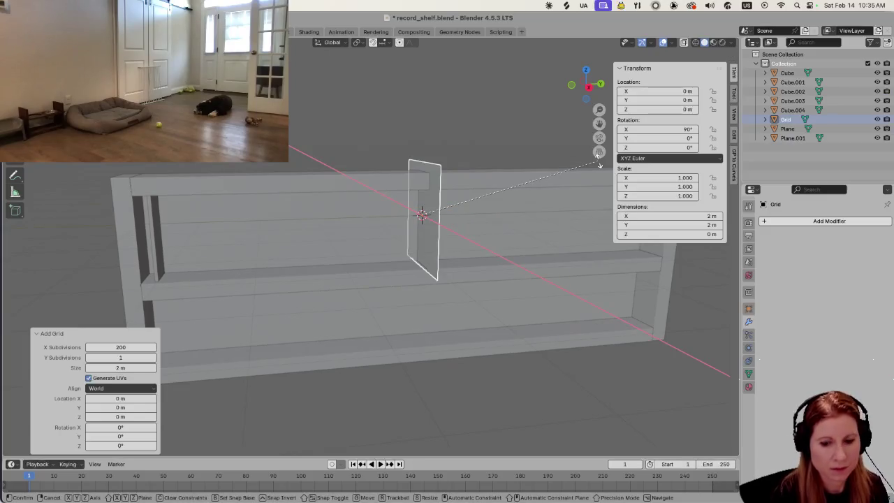
key("Return")
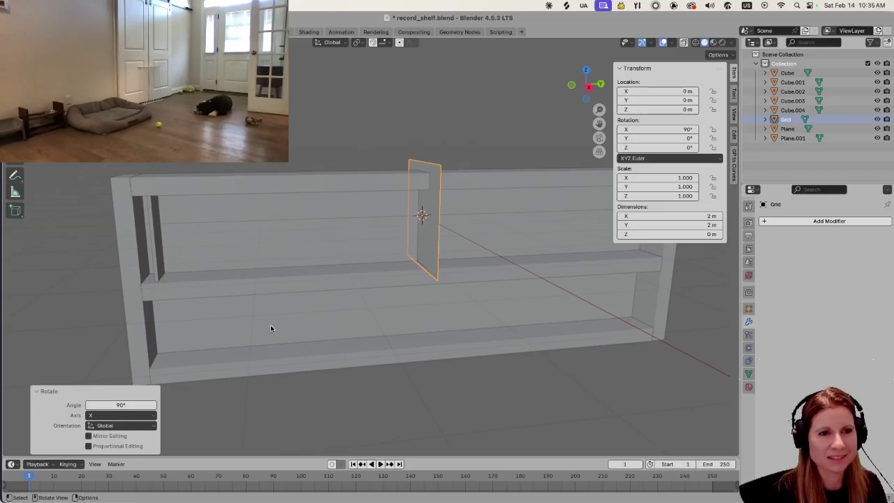
Scale the upright grid down to 0.631 and lower it along Z onto the upper shelf.
middle_click_drag(271, 329, 311, 321)
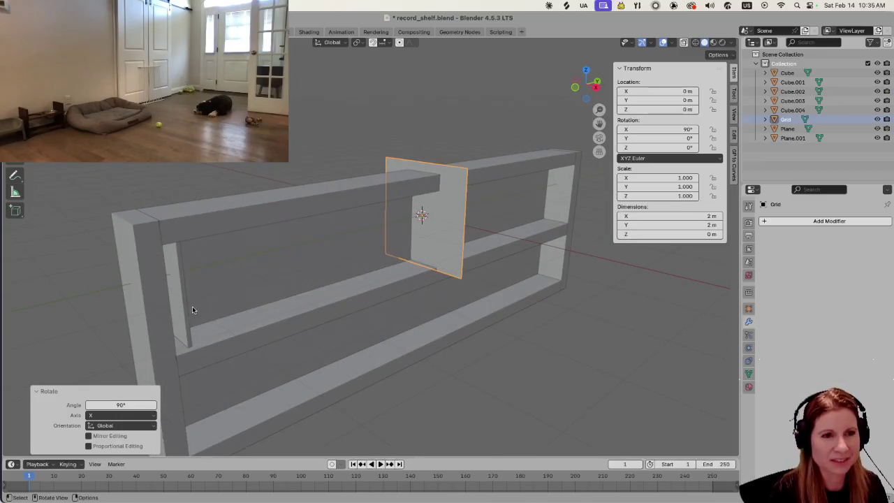
key("s")
left_click(290, 291)
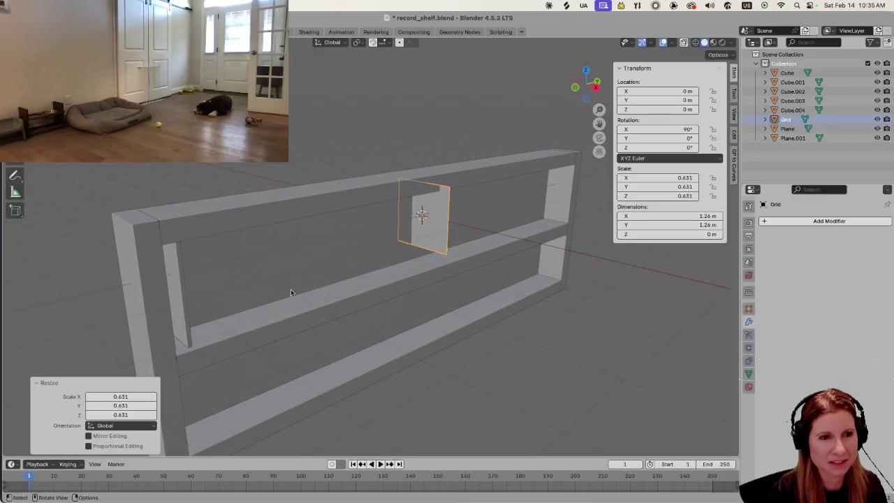
key("g")
key("z")
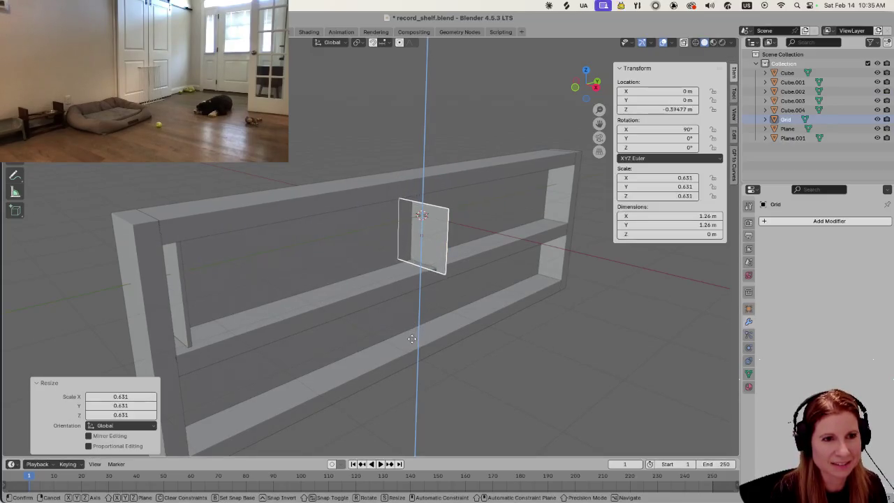
left_click(413, 329)
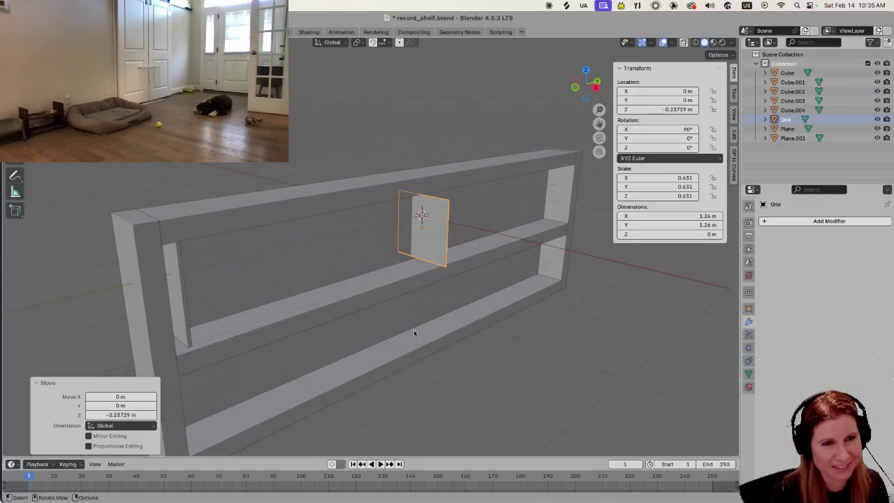
middle_click_drag(361, 334, 389, 327)
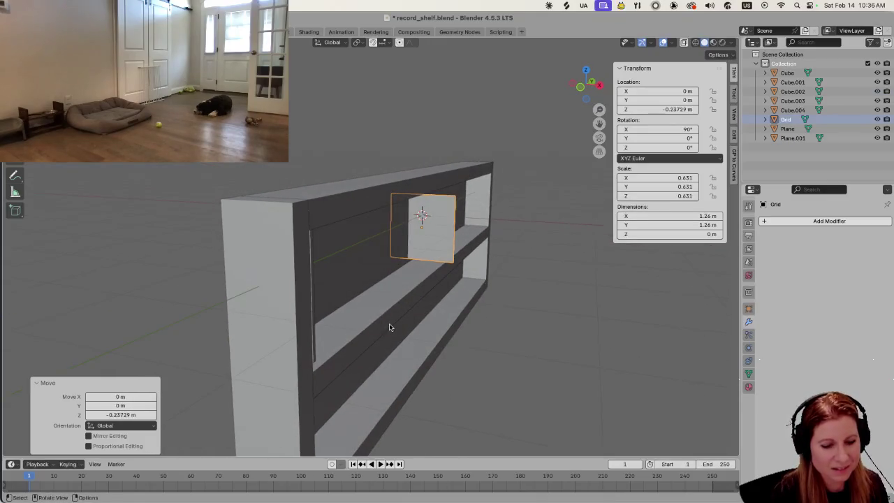
Narrow the grid along X in two passes to about 0.889 × 1.26 m.
key("s")
key("x")
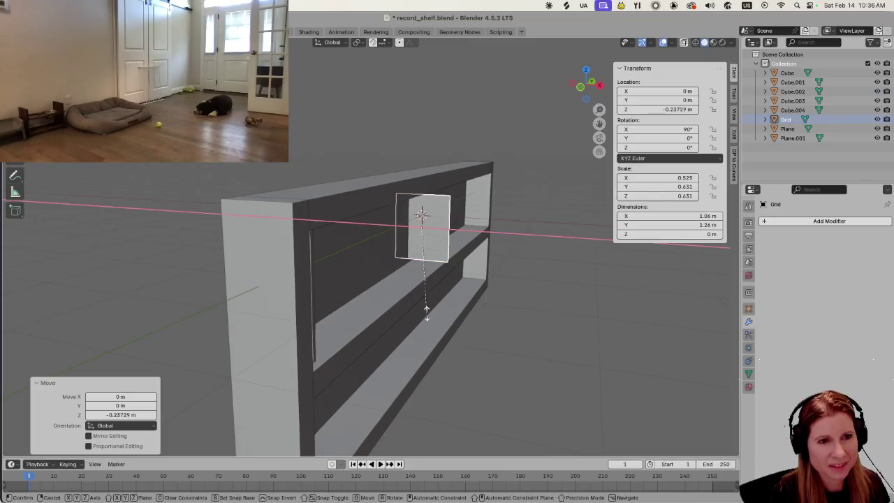
left_click(453, 307)
key("s")
key("x")
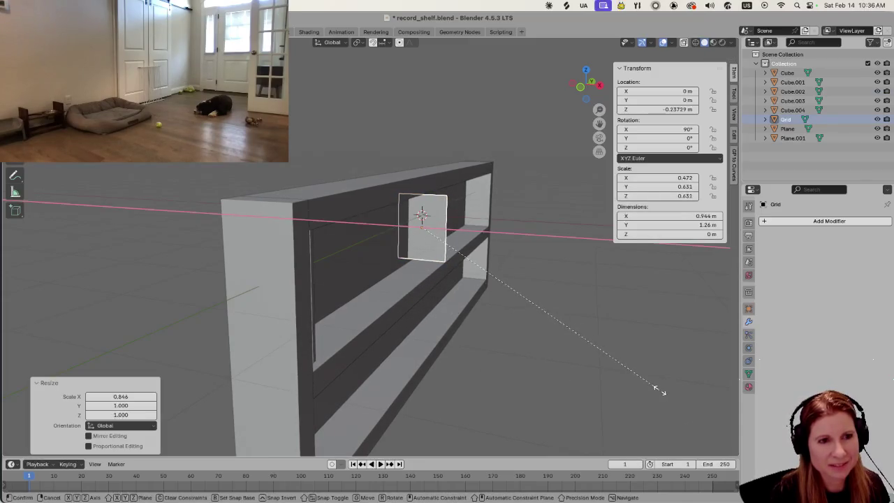
left_click(559, 363)
middle_click_drag(537, 353, 379, 366)
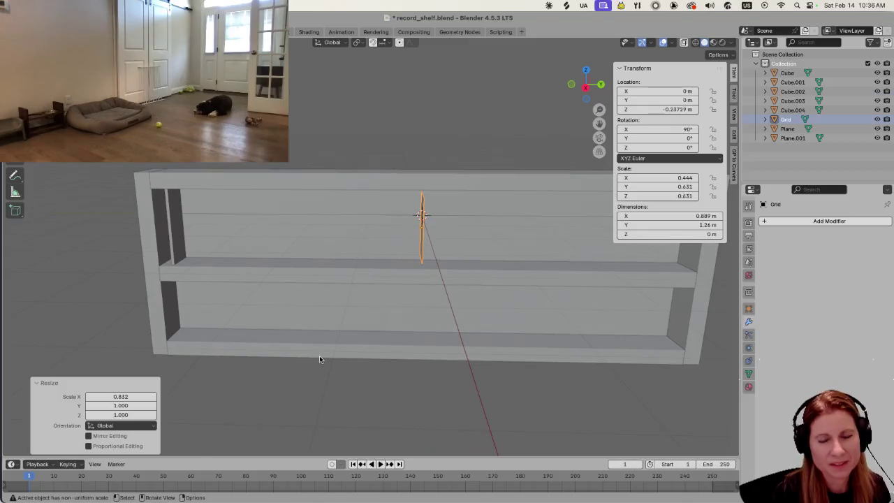
middle_click_drag(405, 320, 422, 318)
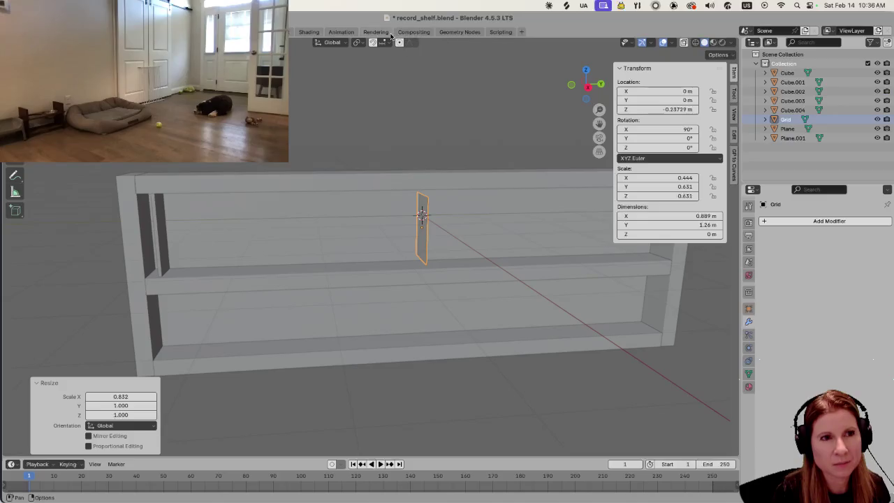
left_click(463, 33)
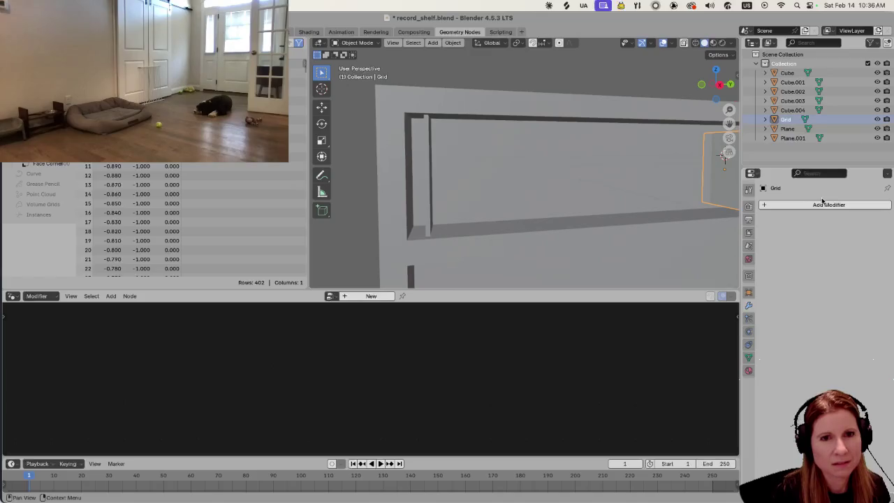
Give the Grid a Geometry Nodes modifier using the existing Geometry Nodes.001 tree.
left_click(350, 296)
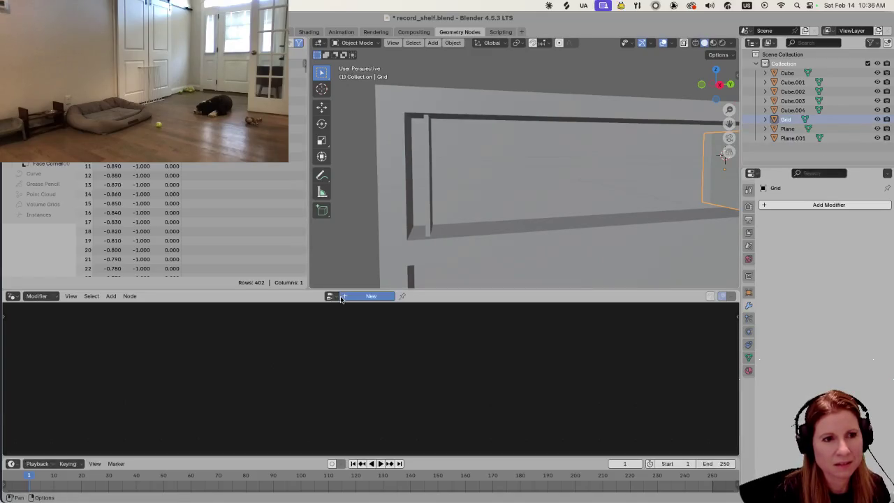
left_click(318, 297)
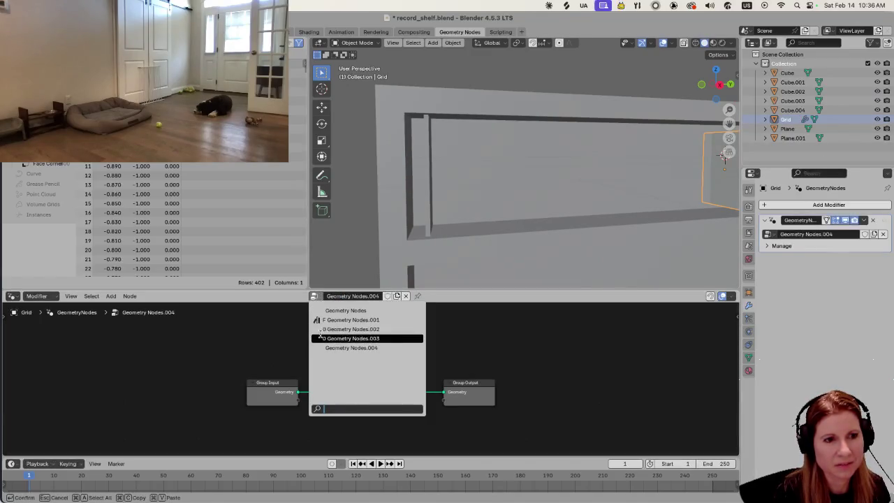
left_click(351, 319)
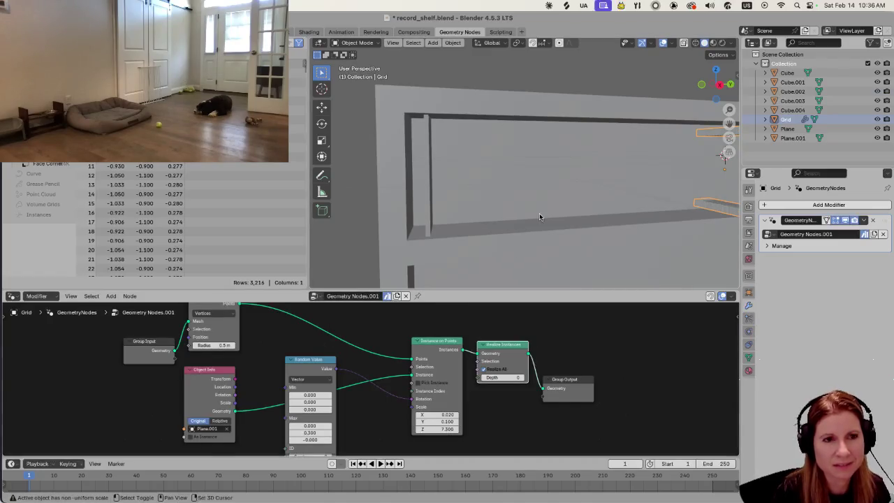
Inspect the instanced pieces on the shelf and cancel a trial 90° X rotation.
middle_click_drag(541, 245, 579, 207)
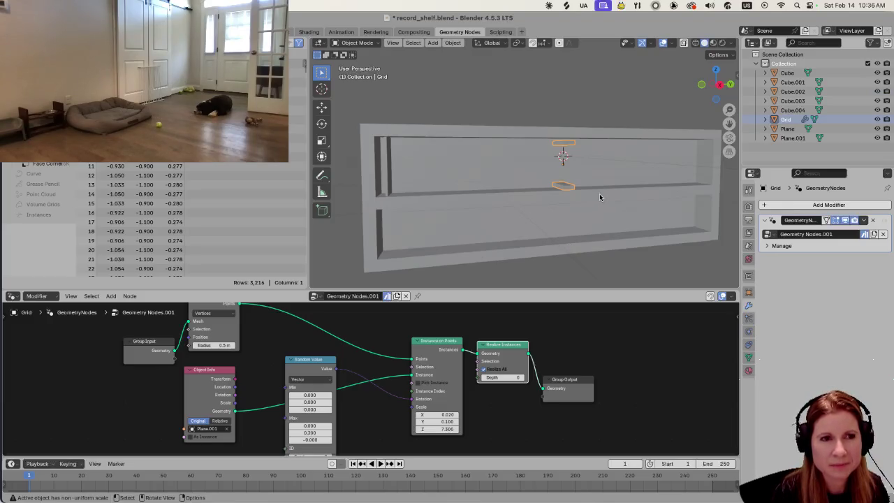
middle_click_drag(599, 193, 585, 210)
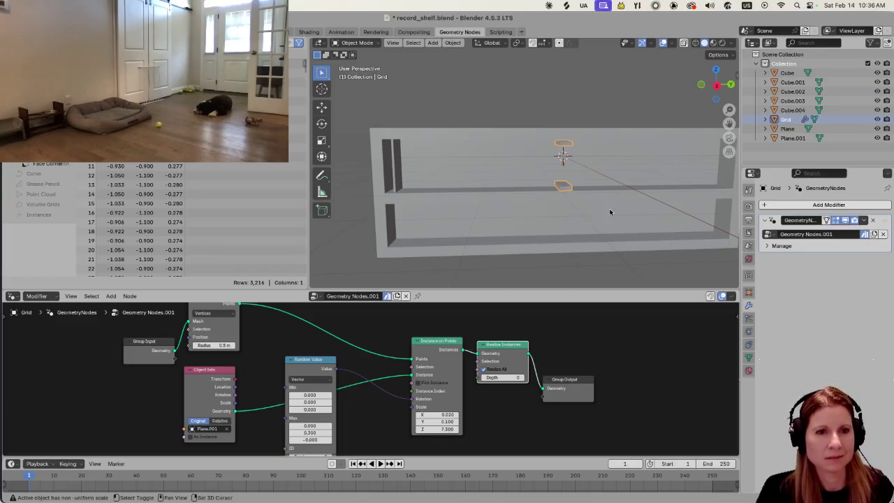
scroll(569, 224, "up", 2)
scroll(573, 220, "up", 2)
scroll(572, 225, "down", 1)
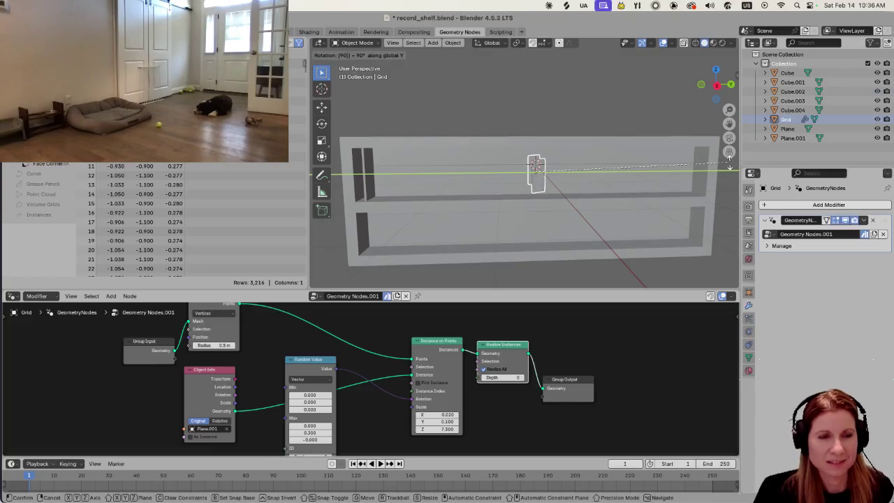
type("rx90")
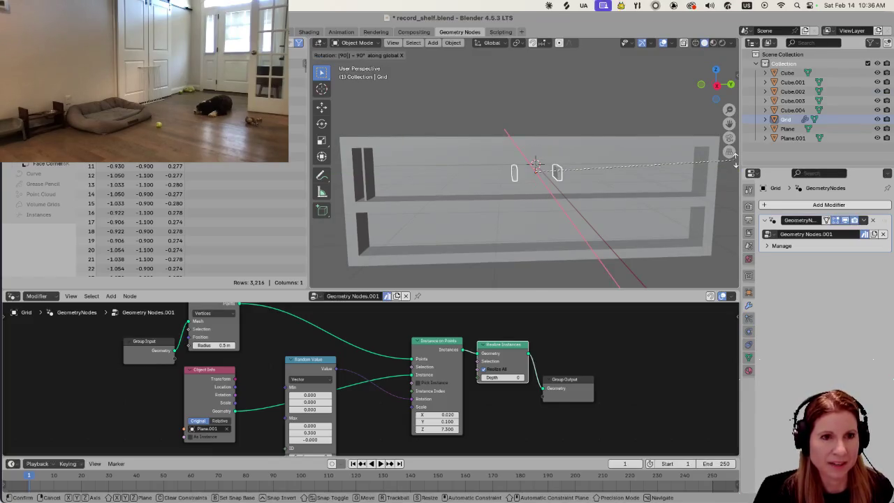
key("Return")
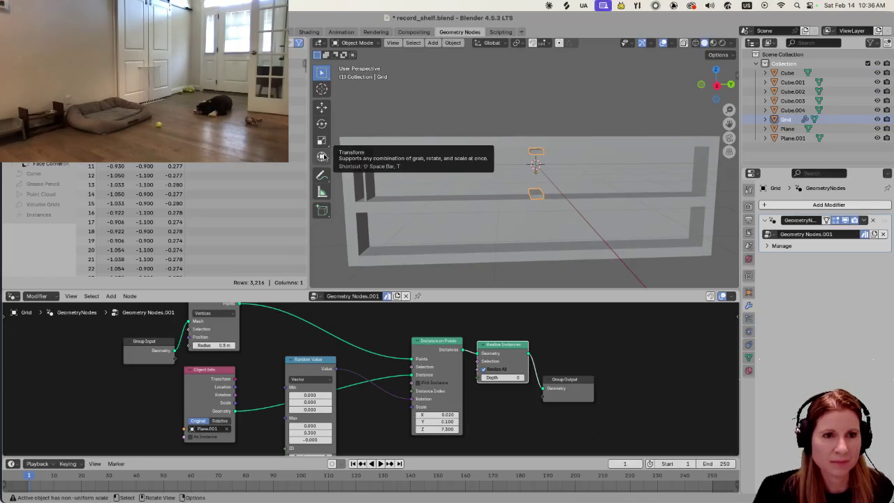
Rotate the record pieces 90° about X (rx90), keeping the Grid selected.
mouse_move(540, 213)
middle_mouse_down()
mouse_move(496, 219)
mouse_move(485, 208)
middle_mouse_up()
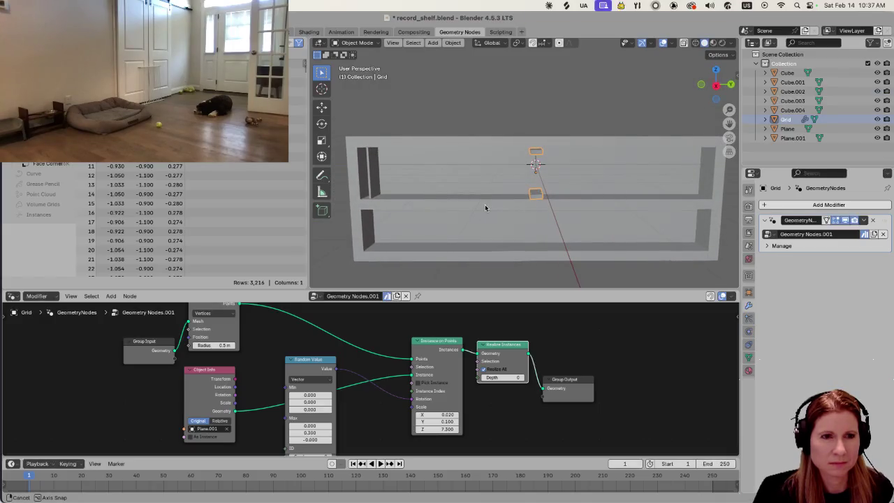
middle_click_drag(485, 208, 483, 204)
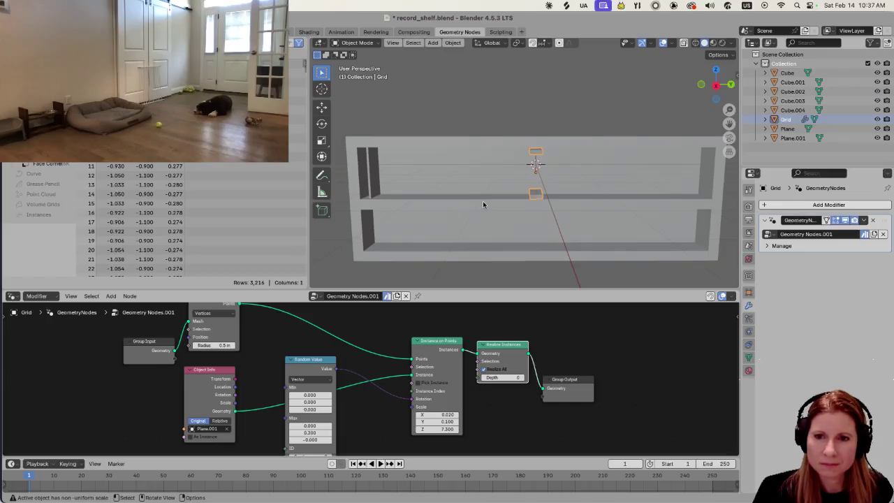
type("rx90")
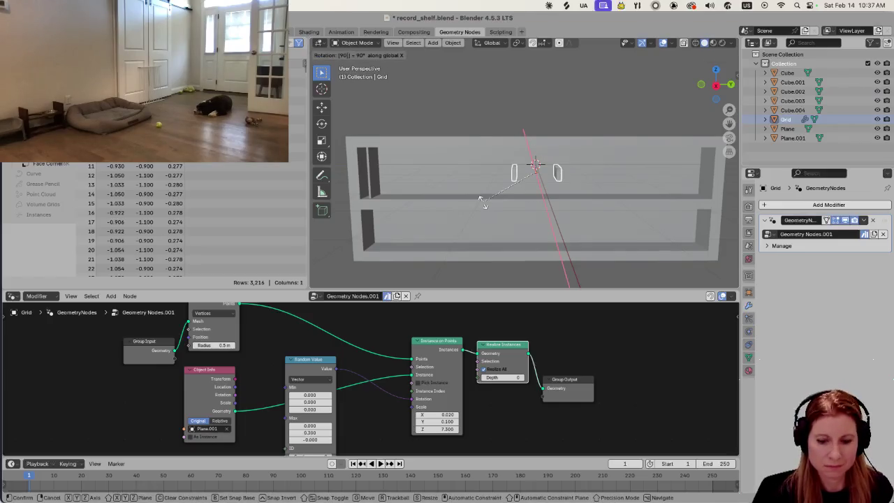
key("Return")
left_click(462, 204)
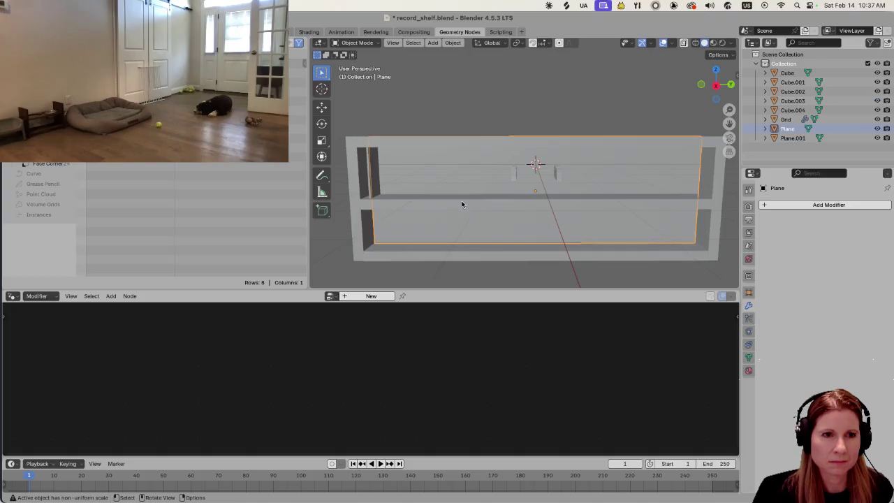
key("ctrl+z")
key("ctrl+z")
middle_click_drag(445, 187, 493, 192)
Adjust the records' height by scaling along Z, stretching then reducing it.
key("s")
key("z")
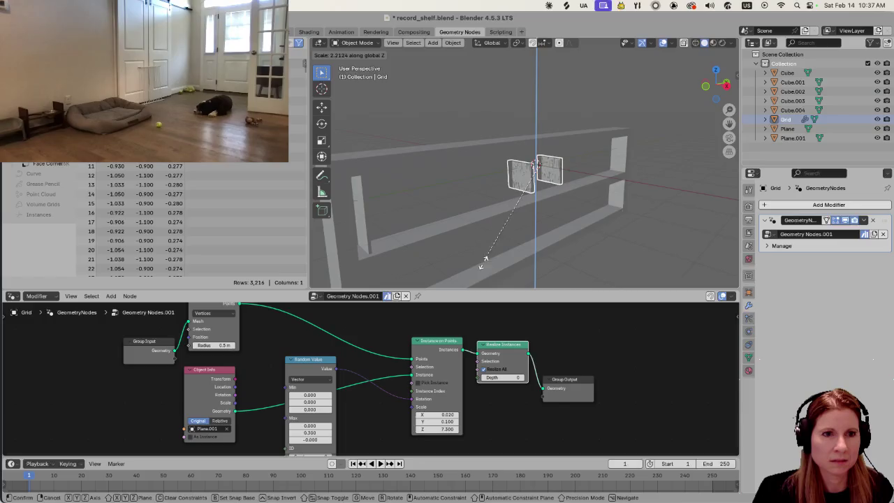
left_click(470, 62)
mouse_move(591, 168)
middle_mouse_down()
mouse_move(535, 168)
mouse_move(526, 159)
mouse_move(539, 154)
middle_mouse_up()
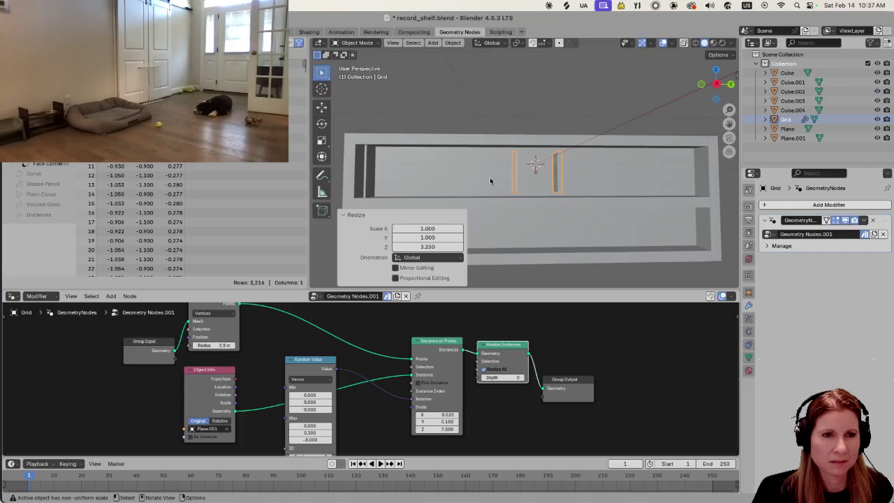
key("s")
key("z")
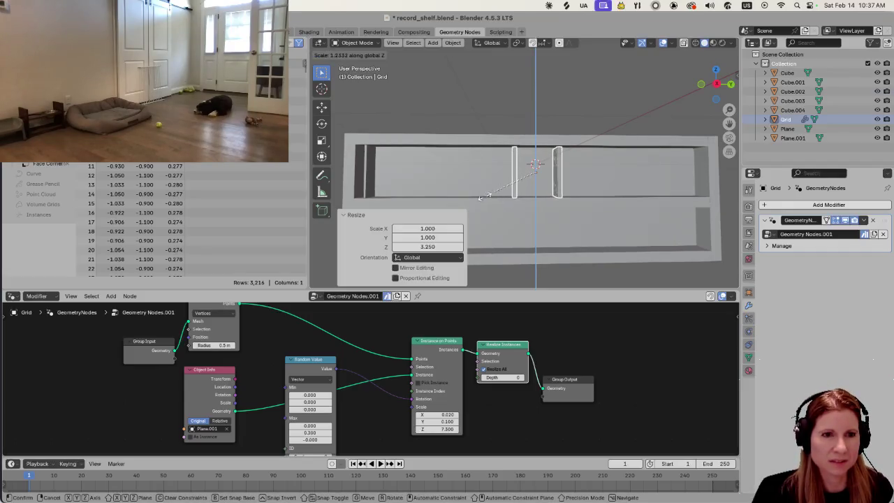
left_click(486, 193)
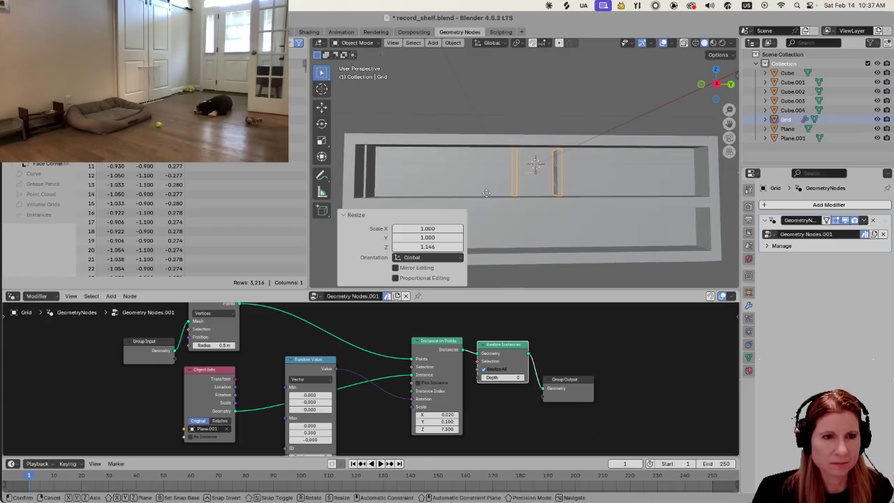
Slide the Grid -3.7243 m along Y and stretch it to a Z scale of 1.047.
key("g")
key("y")
left_click(432, 188)
middle_click_drag(432, 188, 437, 195)
key("s")
key("z")
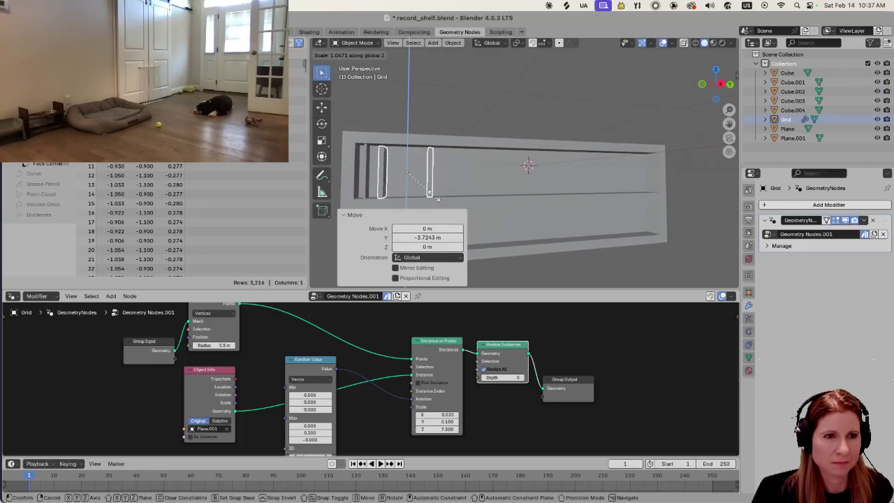
left_click(438, 199)
Deselect the record panels and check the shelf in front and right orthographic views.
scroll(413, 180, "up", 1)
scroll(465, 169, "down", 2)
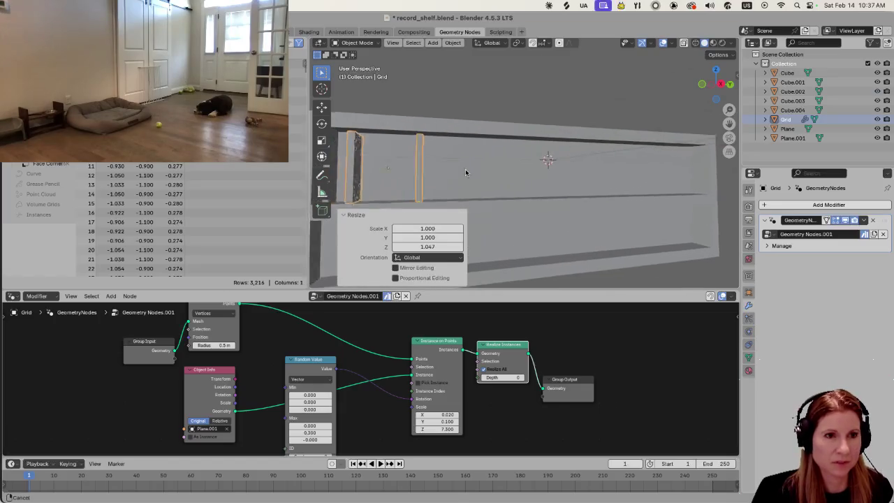
middle_click_drag(465, 170, 543, 176)
middle_click_drag(619, 225, 613, 222)
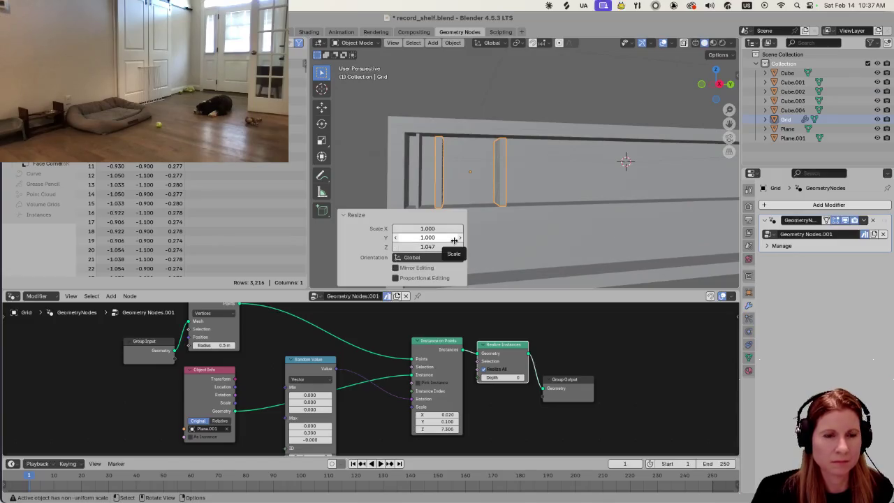
left_click(548, 99)
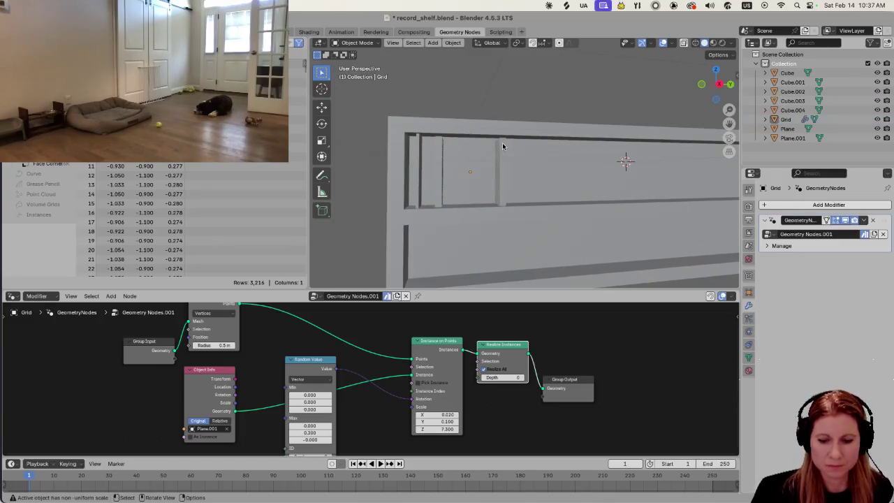
key("KP_1")
key("KP_3")
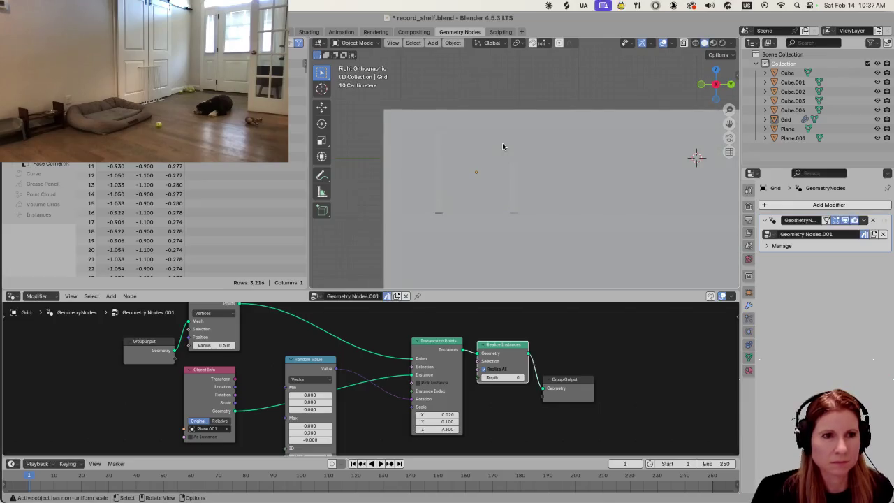
View the shelf from the left side, then reselect the Grid with its record panels.
key("ctrl+KP_3")
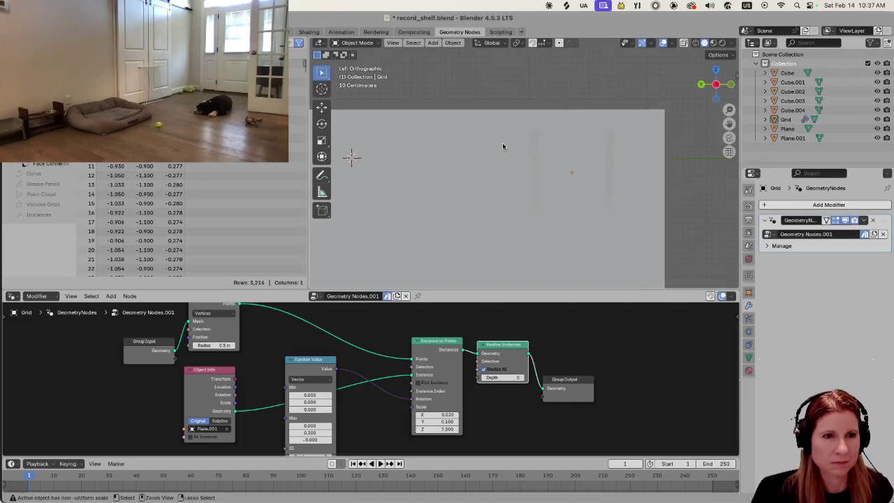
mouse_move(503, 145)
middle_mouse_down()
mouse_move(485, 156)
mouse_move(591, 199)
mouse_move(461, 211)
mouse_move(397, 194)
mouse_move(371, 194)
mouse_move(375, 202)
middle_mouse_up()
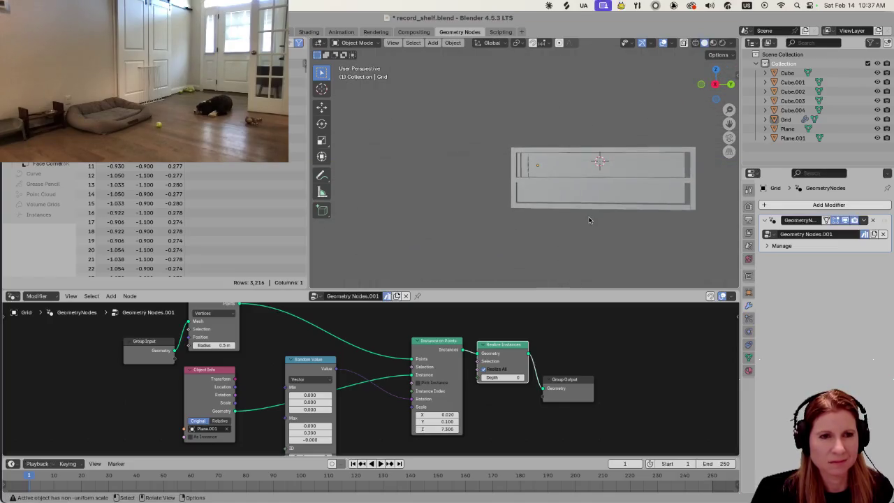
scroll(572, 222, "up", 2)
scroll(571, 223, "up", 1)
scroll(567, 221, "up", 2)
middle_click_drag(627, 212, 578, 214, "shift")
left_click(487, 221)
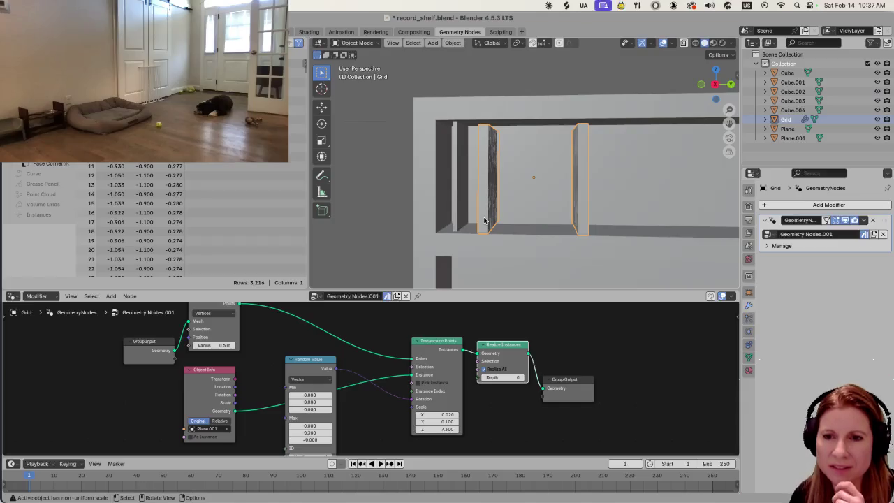
Nudge the Random Value node slightly up and left in the node editor.
middle_click_drag(480, 222, 492, 215)
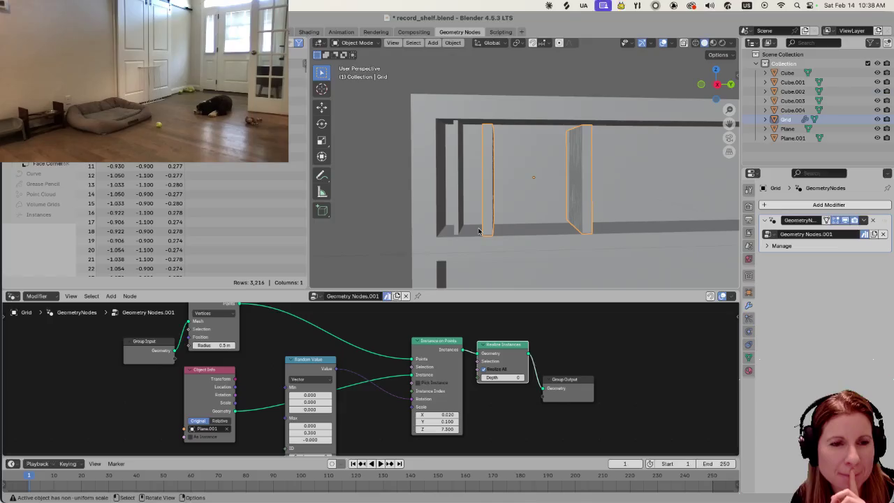
mouse_move(479, 231)
middle_mouse_down()
mouse_move(407, 238)
mouse_move(477, 230)
middle_mouse_up()
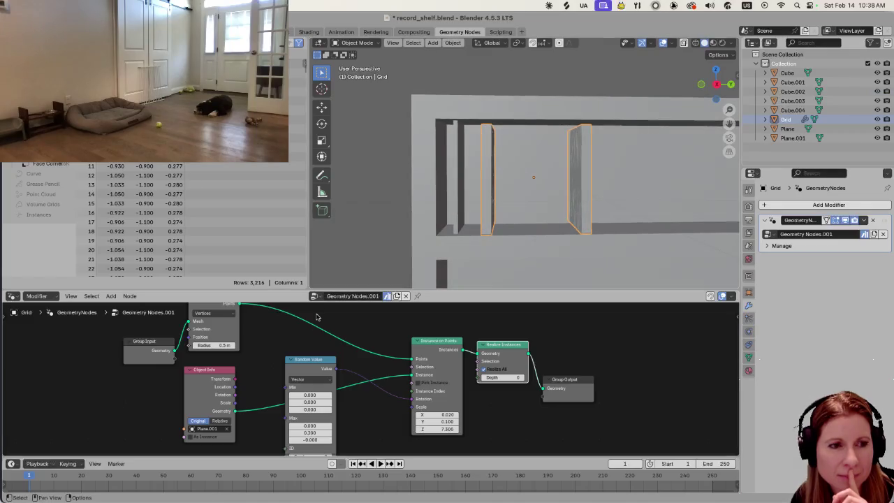
left_click_drag(303, 357, 297, 354)
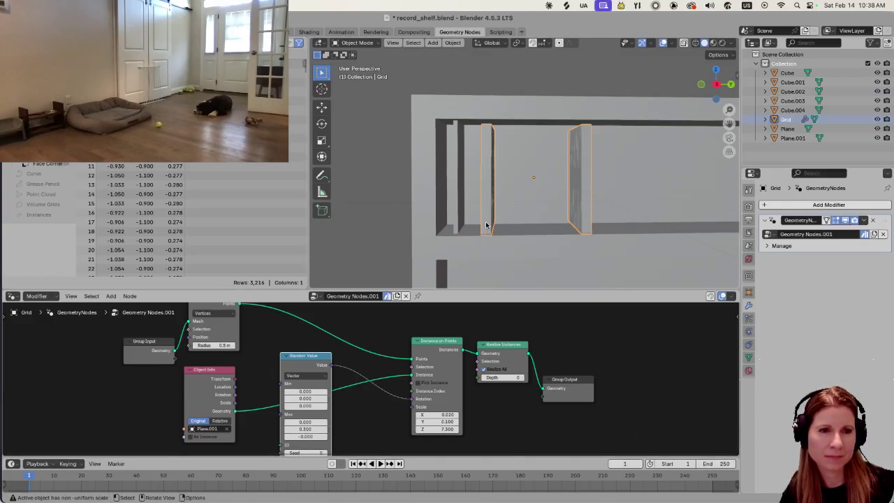
key("s")
key("y")
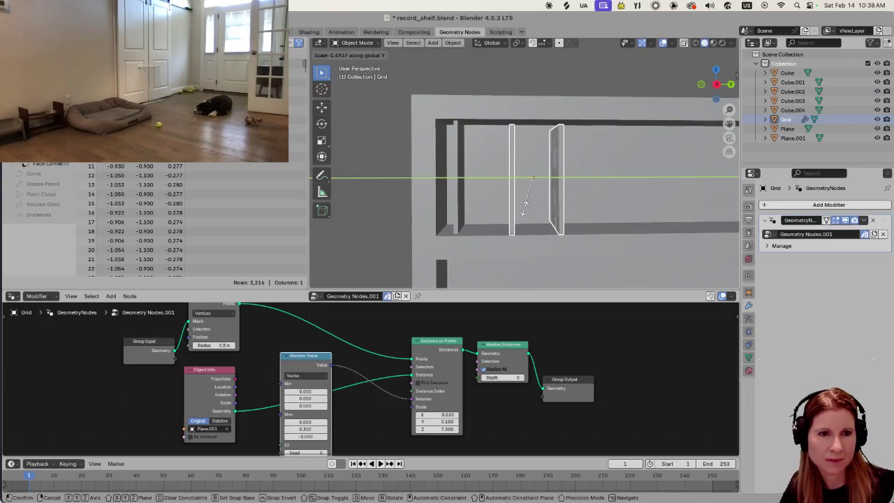
left_click(522, 212)
key("s")
key("x")
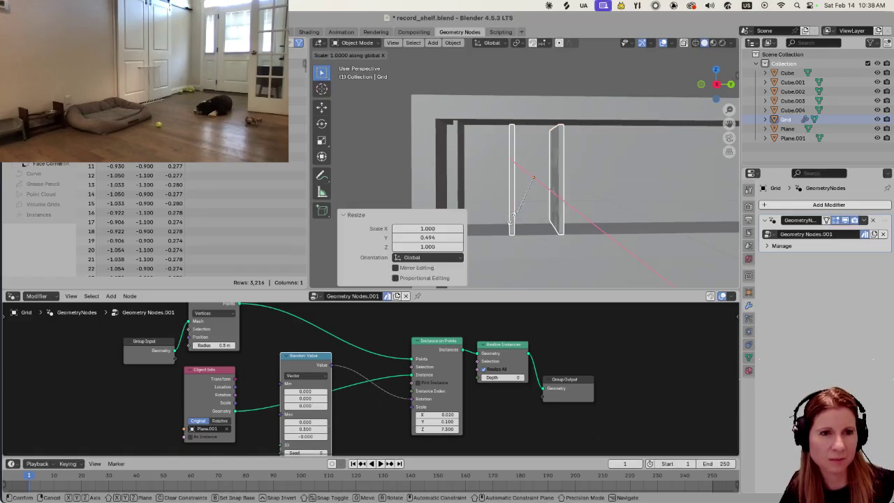
key("Escape")
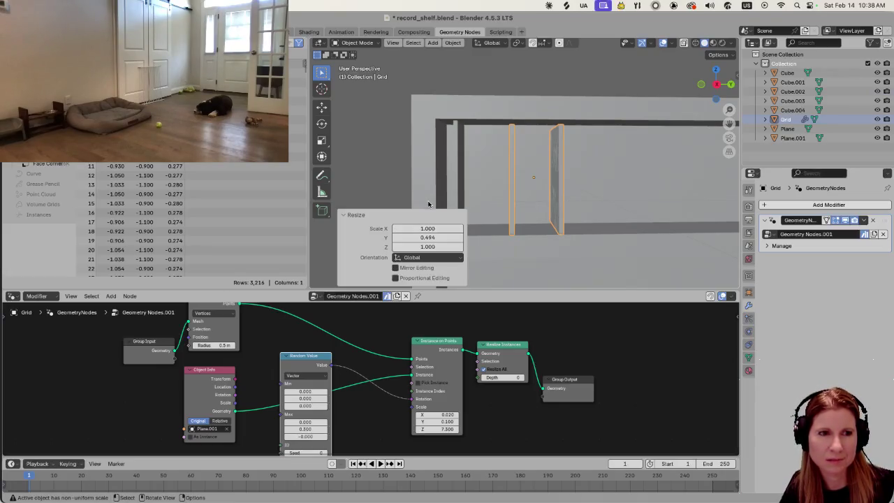
mouse_move(505, 201)
middle_mouse_down()
mouse_move(532, 193)
mouse_move(503, 207)
middle_mouse_up()
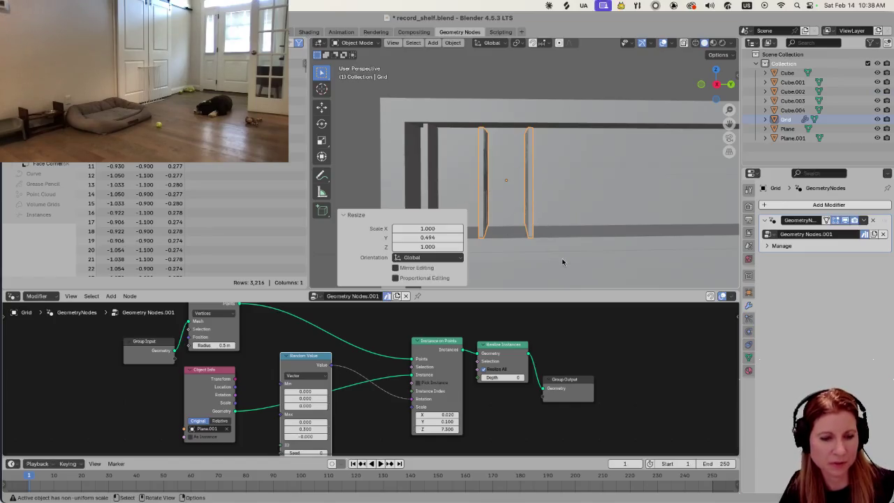
key("ctrl+z")
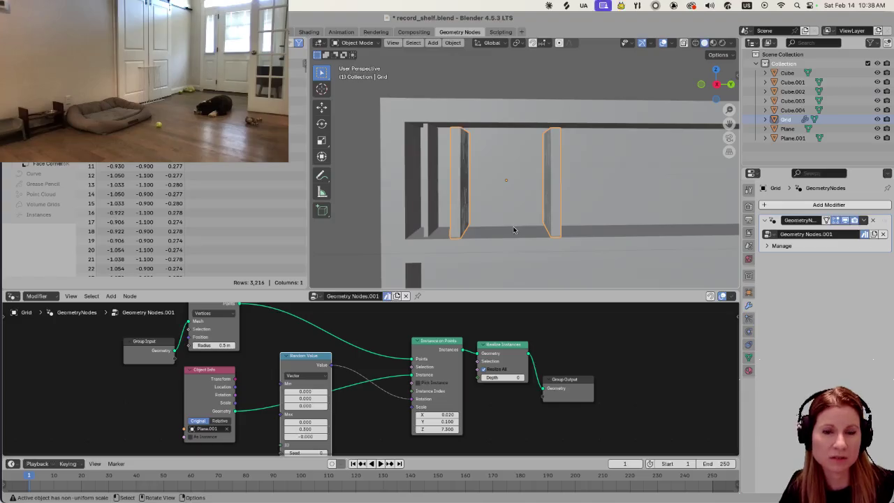
middle_click_drag(508, 210, 507, 214)
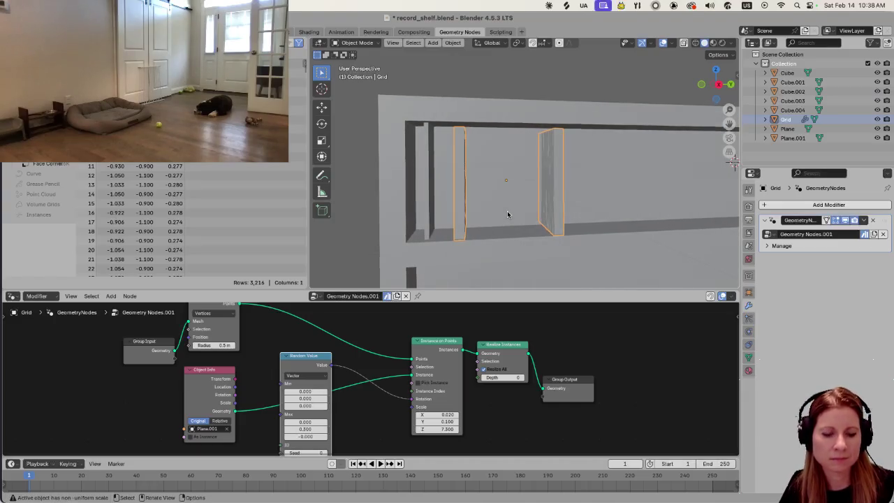
key("s")
key("y")
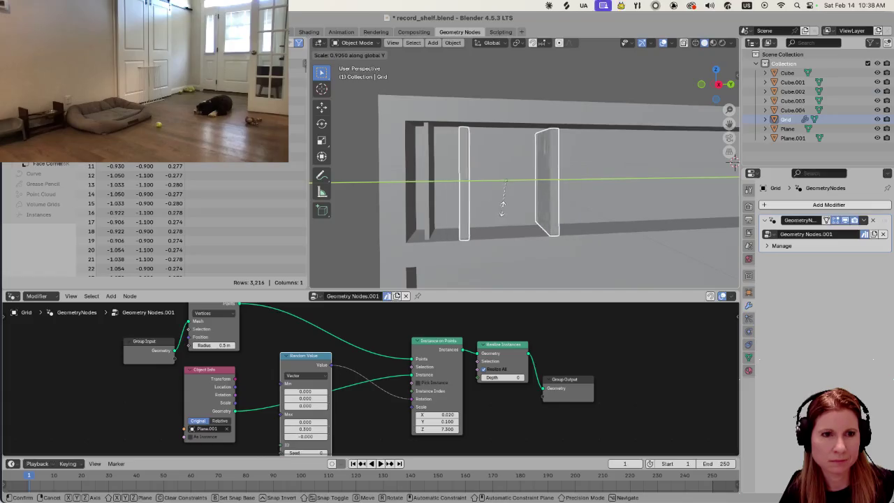
key("Escape")
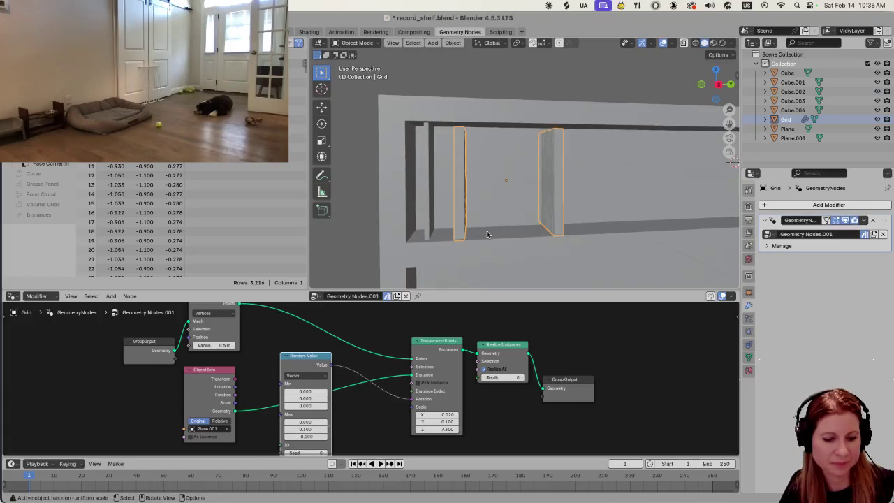
key("ctrl")
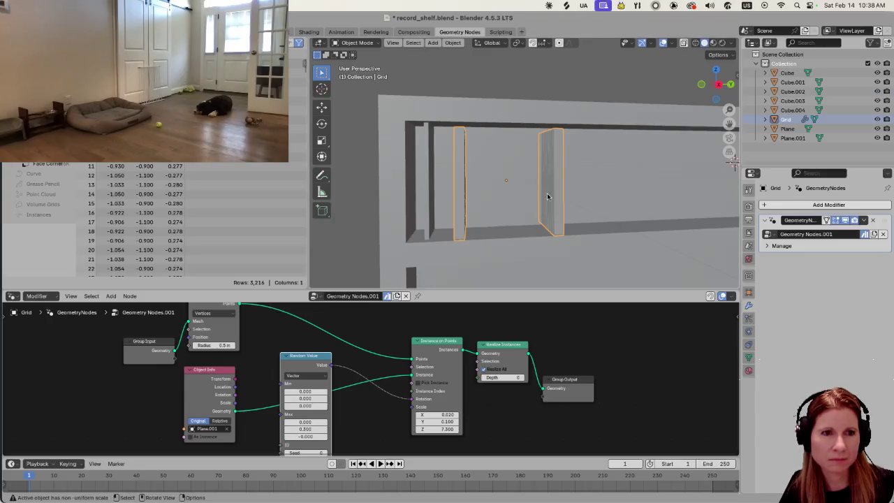
middle_click_drag(552, 201, 552, 202)
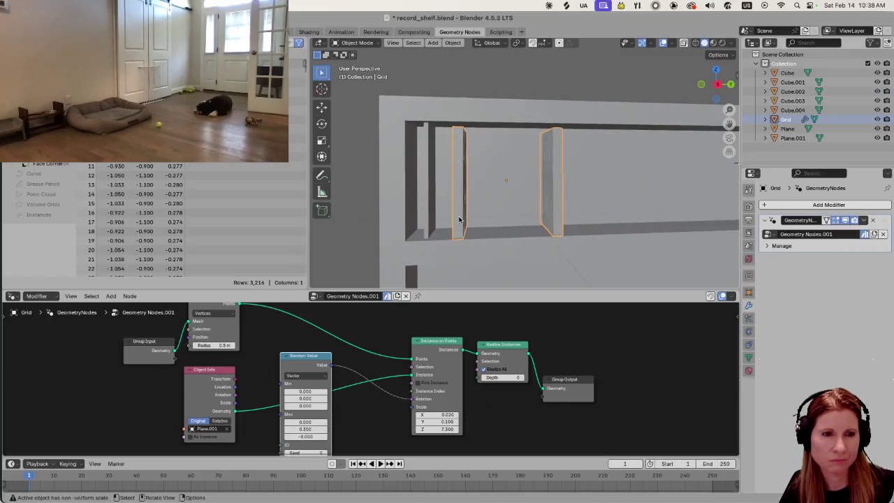
scroll(468, 220, "down", 3)
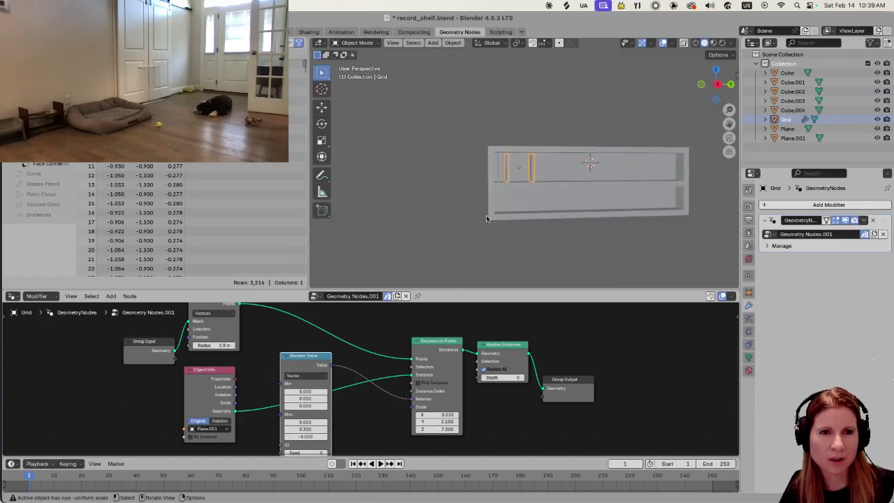
scroll(482, 220, "up", 2)
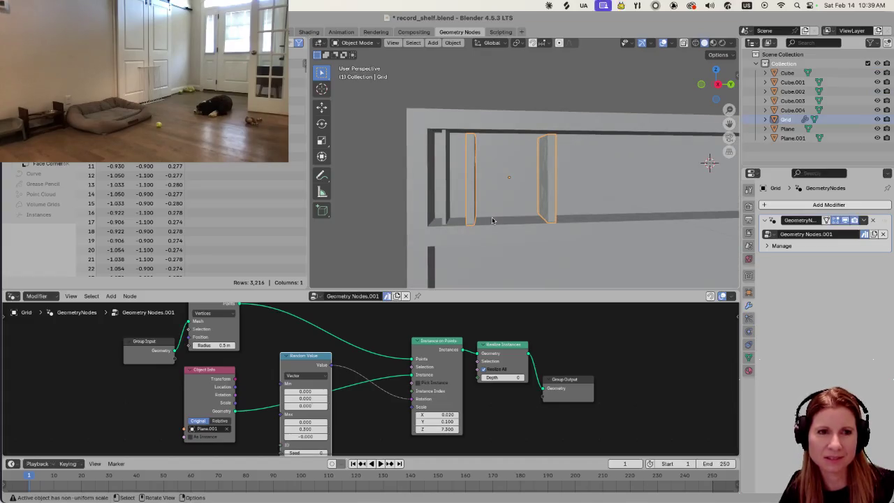
scroll(492, 220, "down", 1)
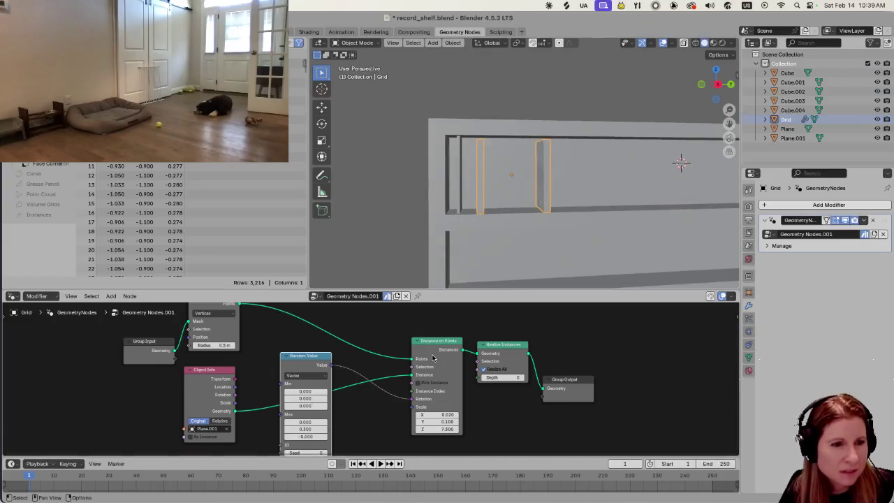
scroll(549, 210, "down", 1)
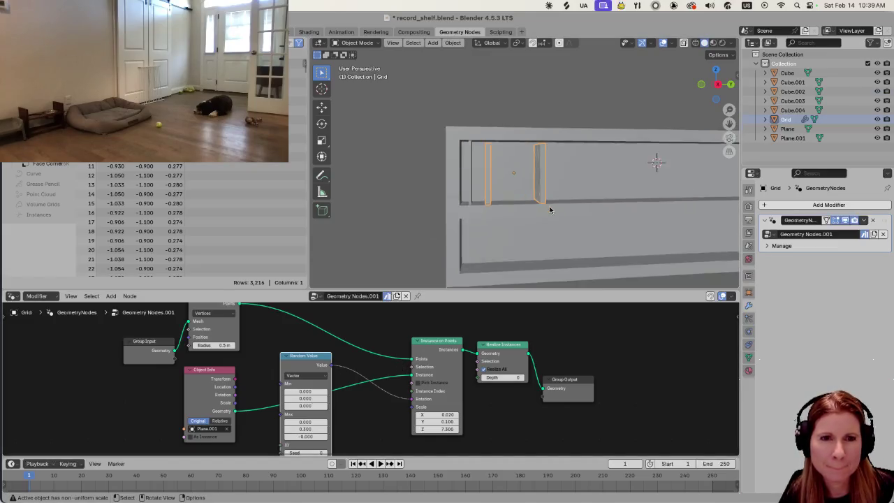
scroll(550, 209, "down", 1)
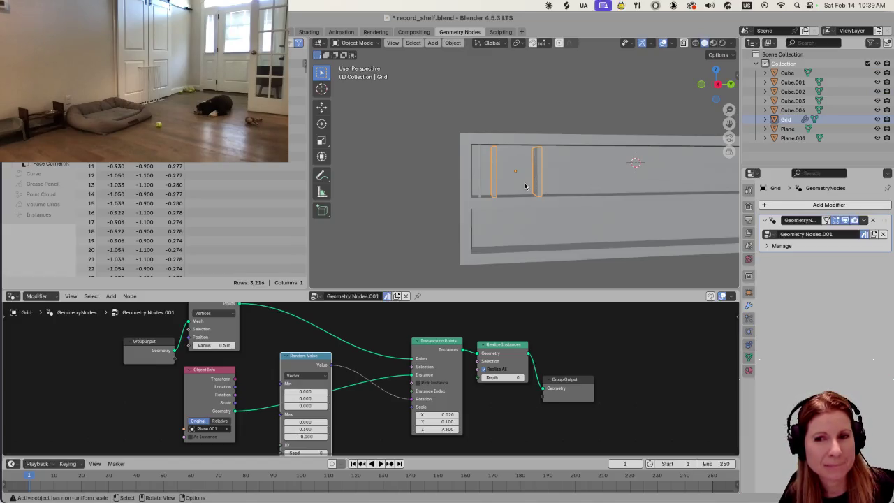
mouse_move(526, 186)
middle_mouse_down()
mouse_move(606, 211)
mouse_move(559, 219)
mouse_move(581, 223)
middle_mouse_up()
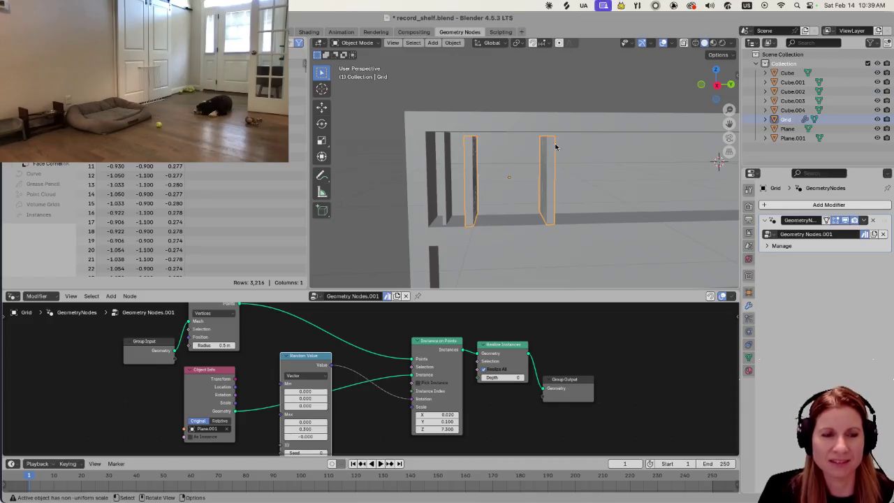
middle_click_drag(519, 188, 519, 211)
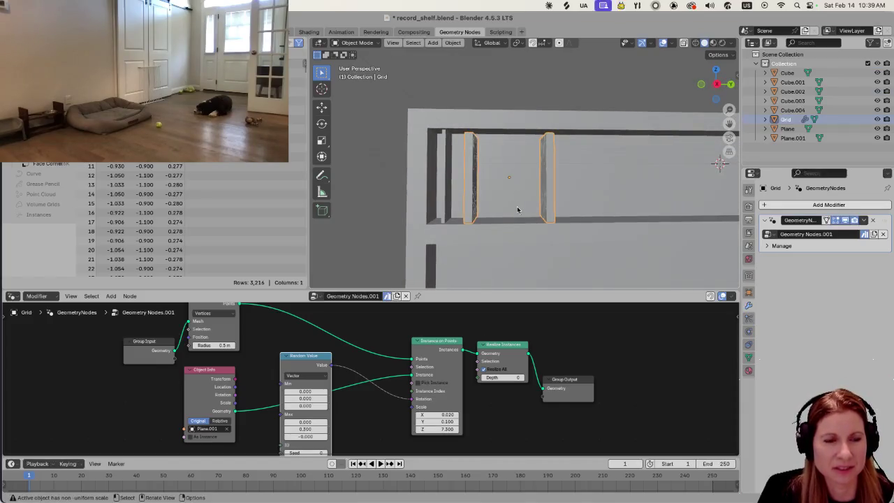
scroll(518, 209, "down", 1)
middle_click_drag(516, 207, 498, 229)
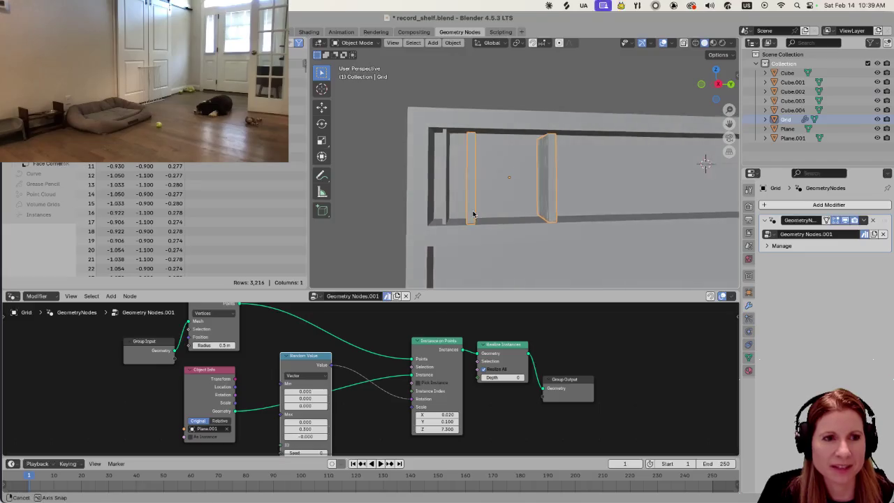
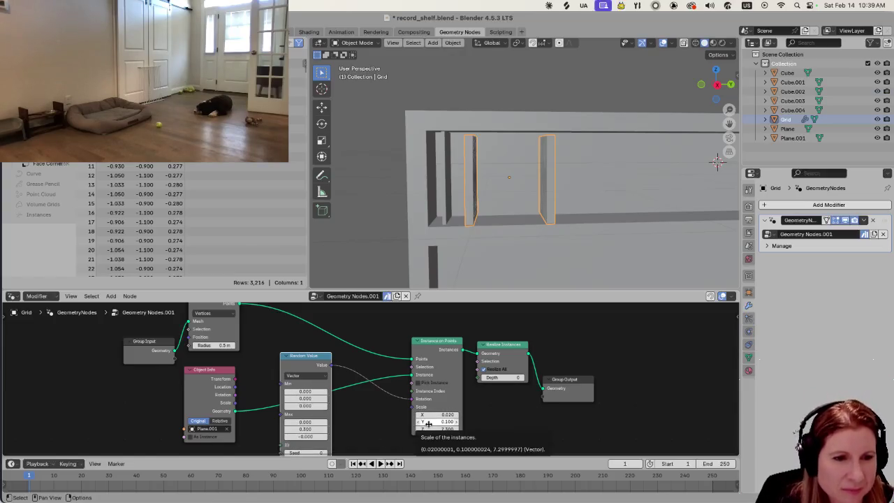
Set the Instance on Points Scale Y to 0.100 and undo the accidental X scale change.
left_click_drag(434, 422, 444, 422)
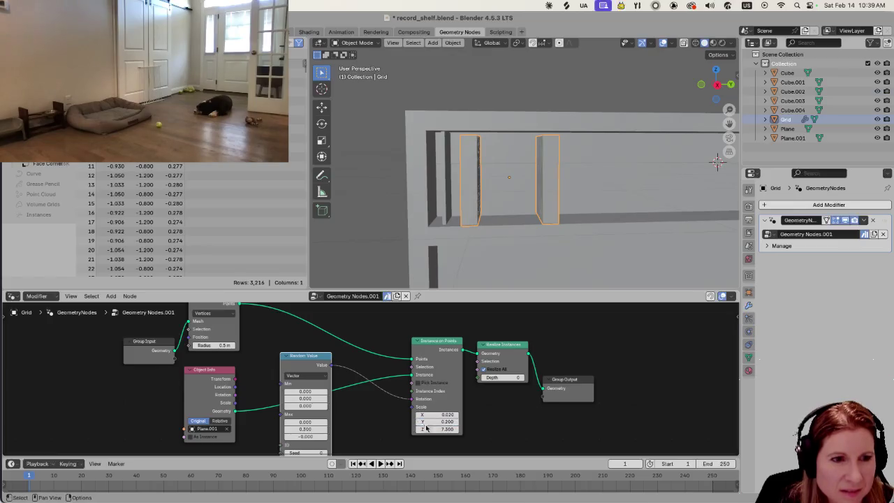
mouse_move(444, 422)
left_mouse_down()
mouse_move(419, 423)
mouse_move(461, 415)
mouse_move(447, 415)
mouse_move(435, 432)
left_mouse_up()
key("ctrl+z")
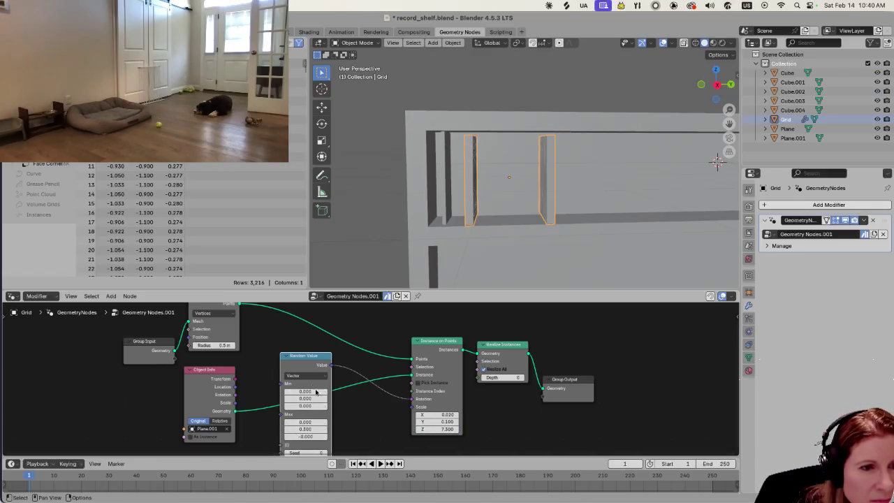
Inspect the thinner panels from above and the front, then begin lowering the Random Value maximum Y.
scroll(343, 364, "down", 1)
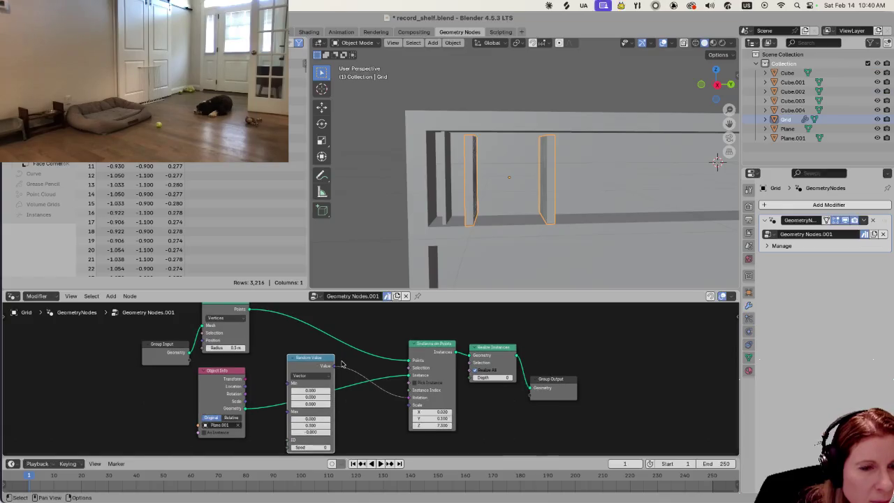
mouse_move(324, 366)
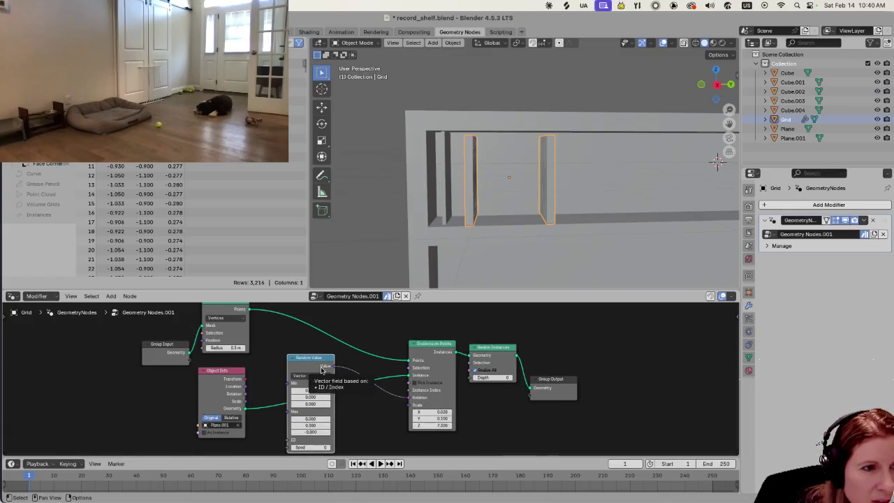
mouse_move(512, 257)
middle_mouse_down()
mouse_move(454, 261)
mouse_move(501, 236)
middle_mouse_up()
scroll(501, 236, "down", 4)
scroll(499, 238, "down", 1)
scroll(499, 238, "up", 1)
scroll(499, 237, "up", 5)
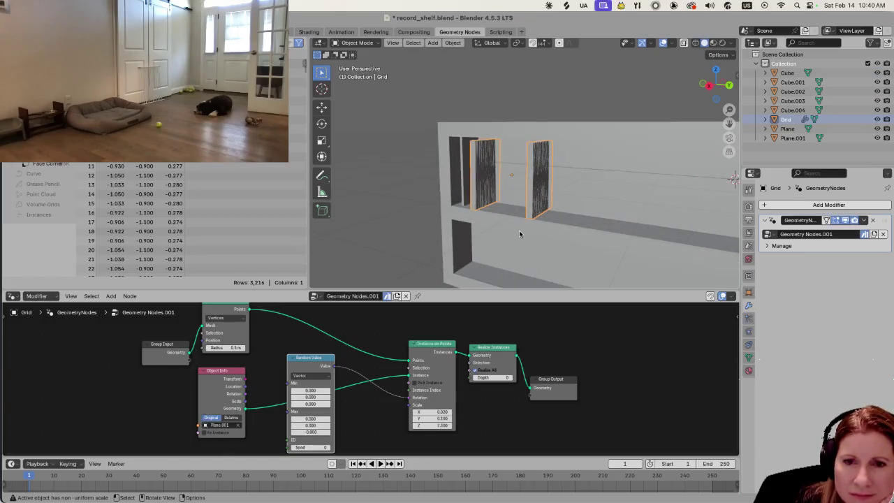
mouse_move(553, 255)
middle_mouse_down()
mouse_move(575, 231)
mouse_move(609, 225)
mouse_move(576, 227)
mouse_move(620, 214)
mouse_move(589, 211)
mouse_move(519, 251)
mouse_move(528, 254)
middle_mouse_up()
scroll(577, 223, "down", 2)
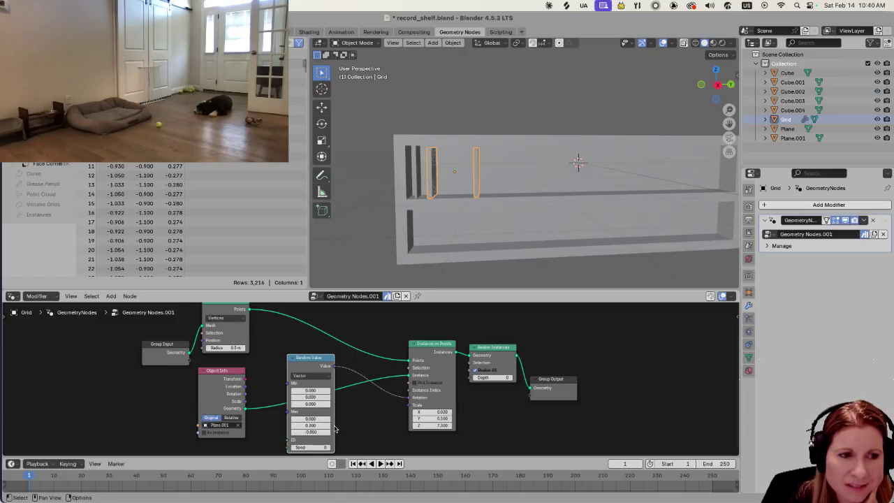
left_click_drag(310, 424, 310, 424)
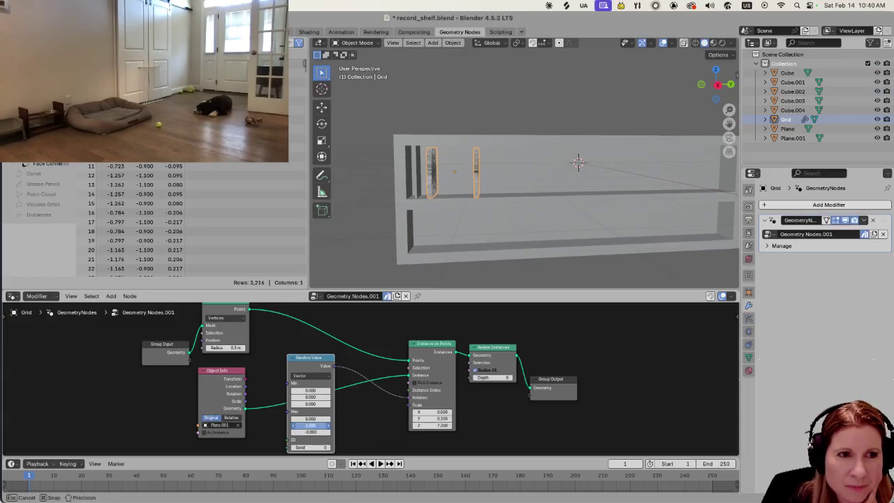
Set the Random Value maximum to 0.000, 0.300, 0.000, trying other Z values, and inspect the shelf.
left_click_drag(311, 432, 310, 431)
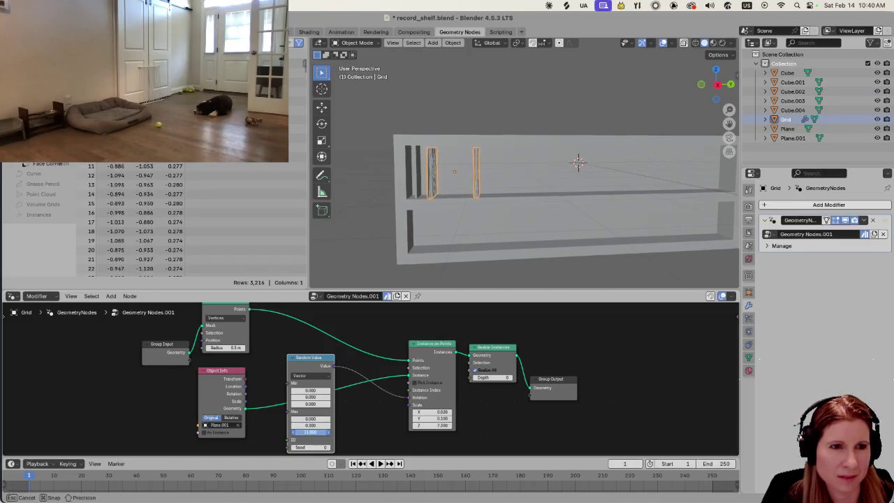
left_click_drag(310, 431, 310, 431)
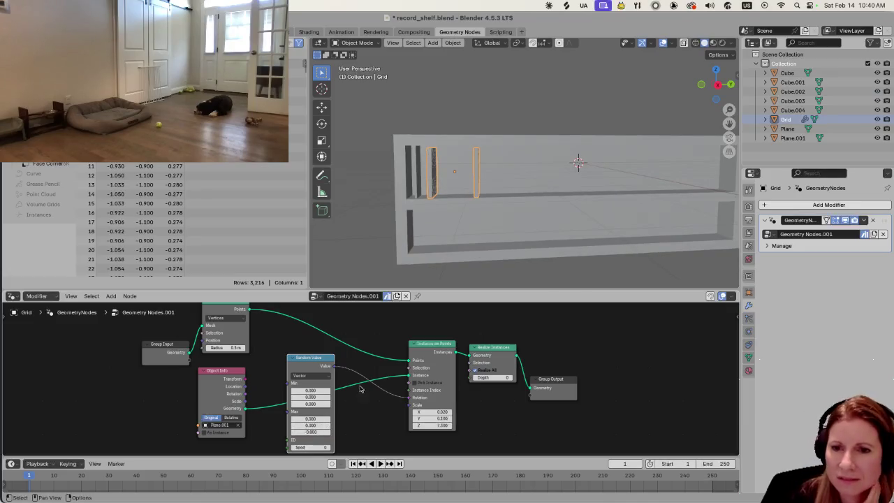
scroll(425, 210, "up", 2)
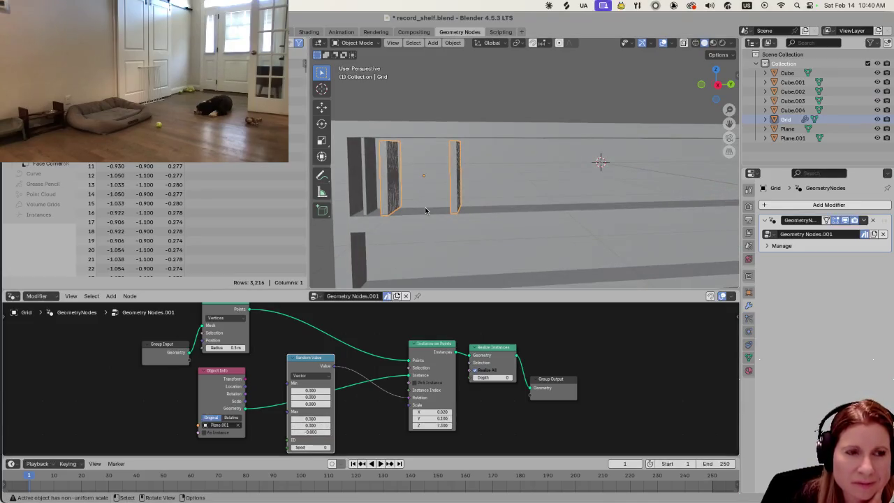
scroll(425, 210, "up", 1)
scroll(404, 223, "up", 1)
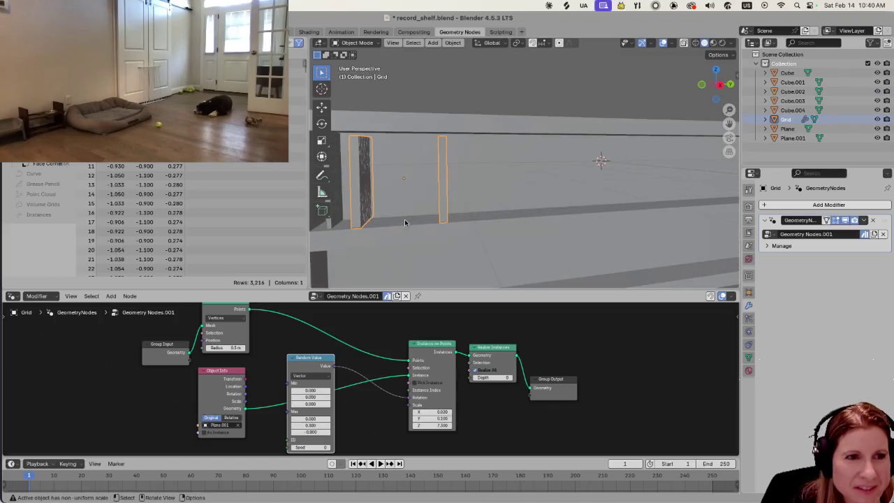
scroll(405, 222, "down", 1)
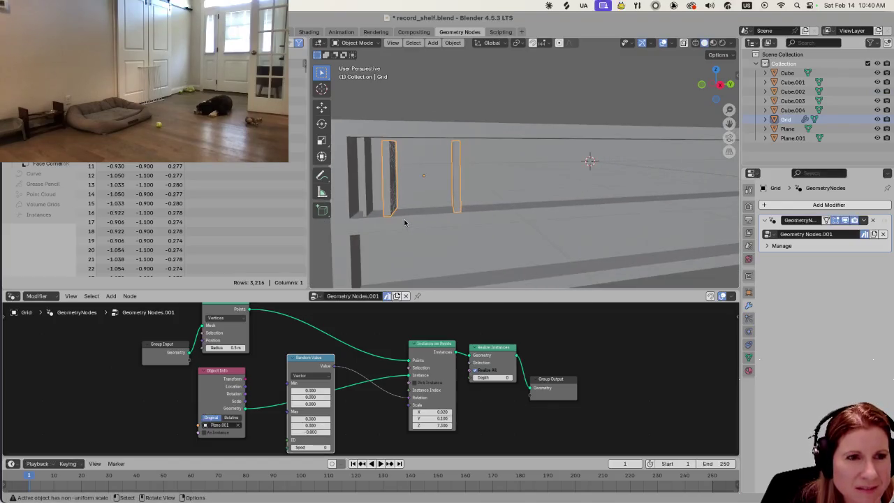
scroll(404, 222, "down", 2)
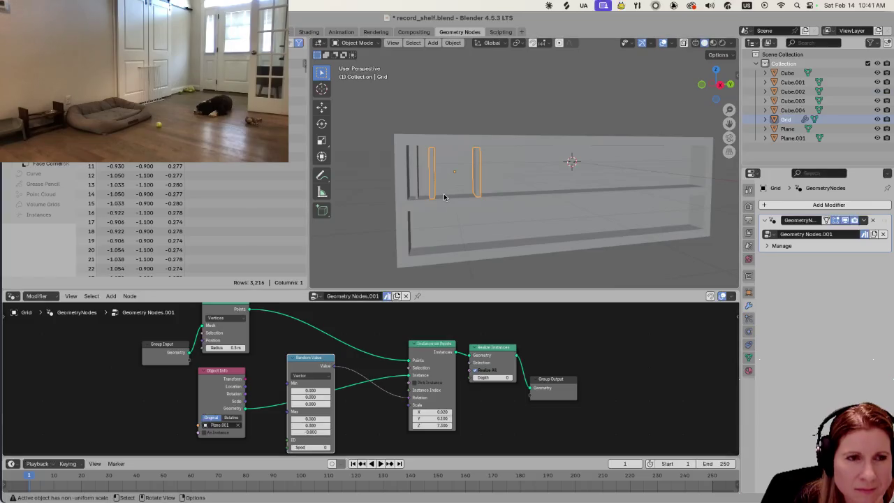
scroll(444, 197, "up", 1)
scroll(447, 196, "down", 2)
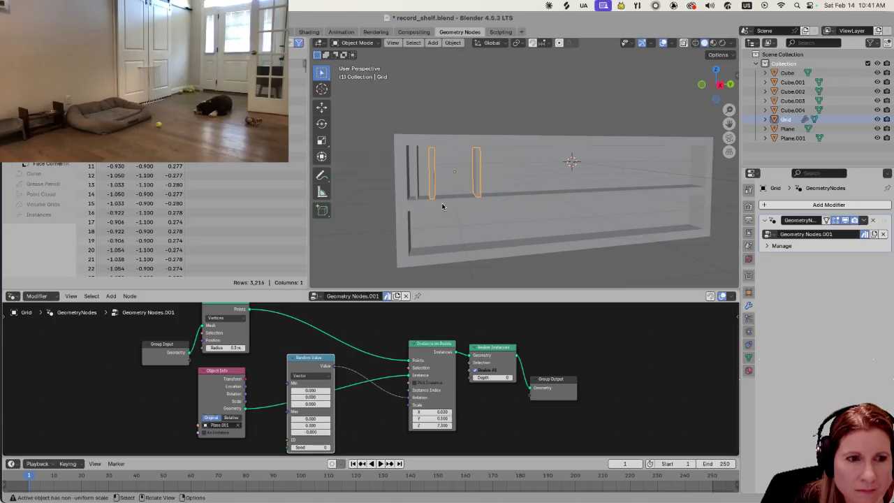
mouse_move(456, 194)
middle_mouse_down()
mouse_move(437, 269)
mouse_move(406, 241)
mouse_move(405, 207)
mouse_move(465, 191)
mouse_move(454, 194)
middle_mouse_up()
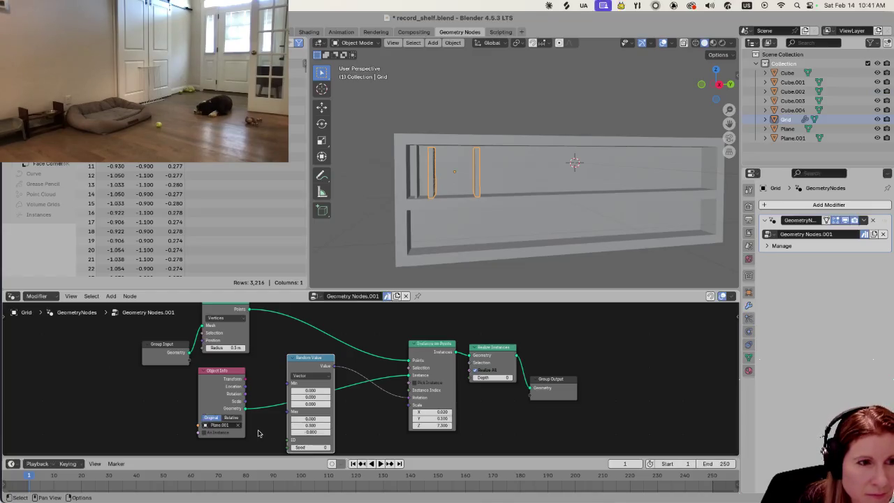
scroll(266, 397, "down", 1)
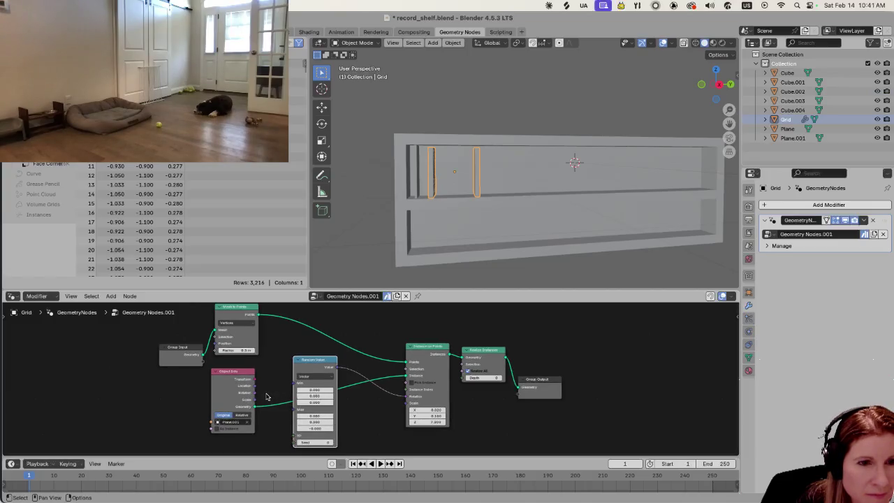
scroll(471, 368, "up", 1)
scroll(549, 402, "up", 1)
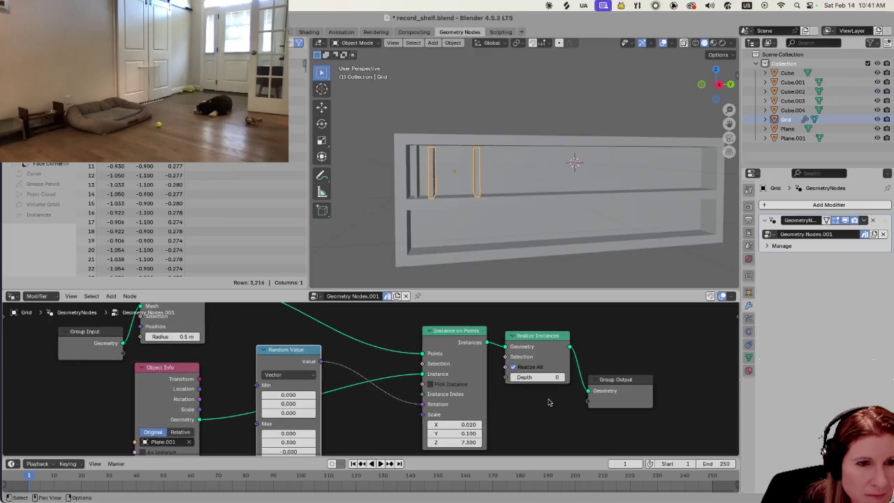
middle_click_drag(551, 408, 500, 393)
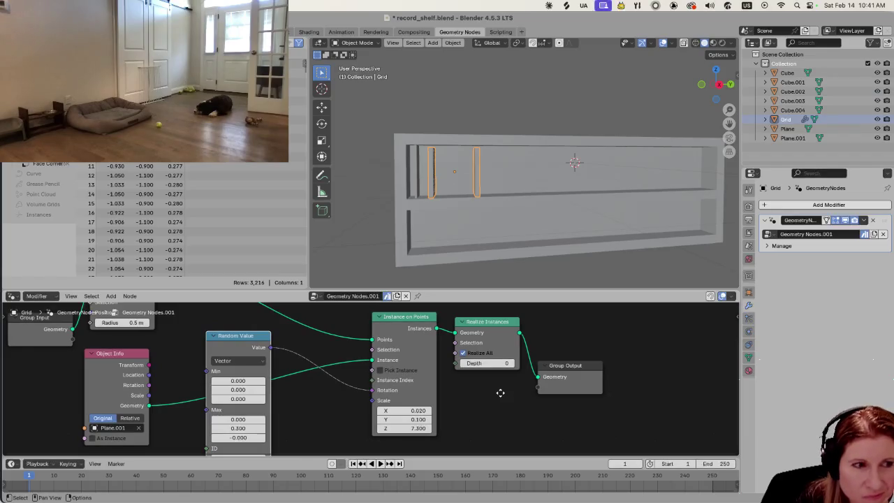
middle_click_drag(501, 393, 500, 393)
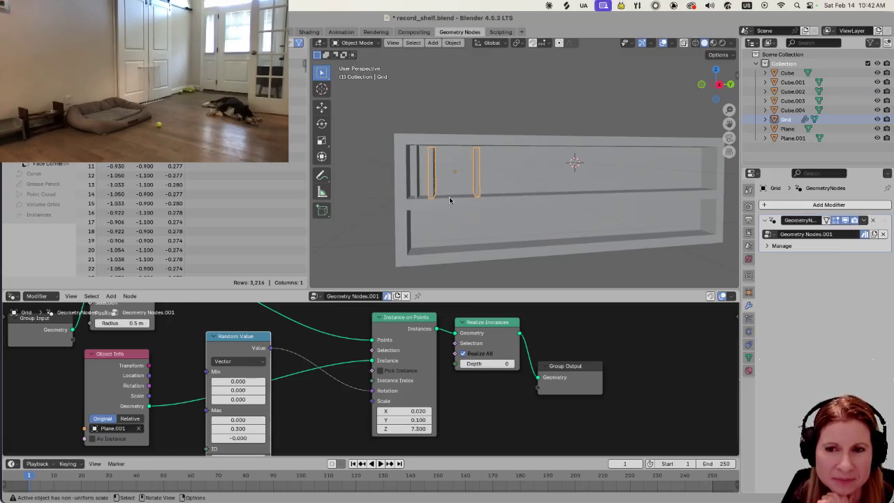
scroll(451, 201, "up", 2)
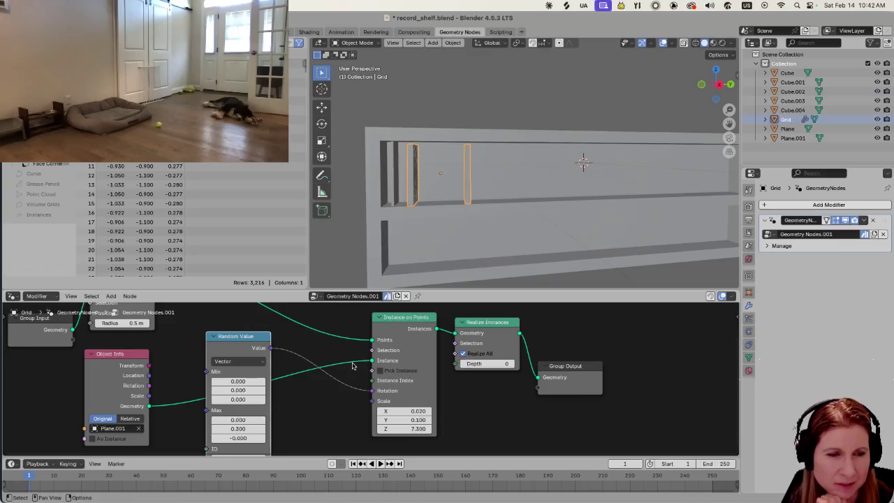
scroll(353, 365, "down", 1)
scroll(353, 365, "down", 1)
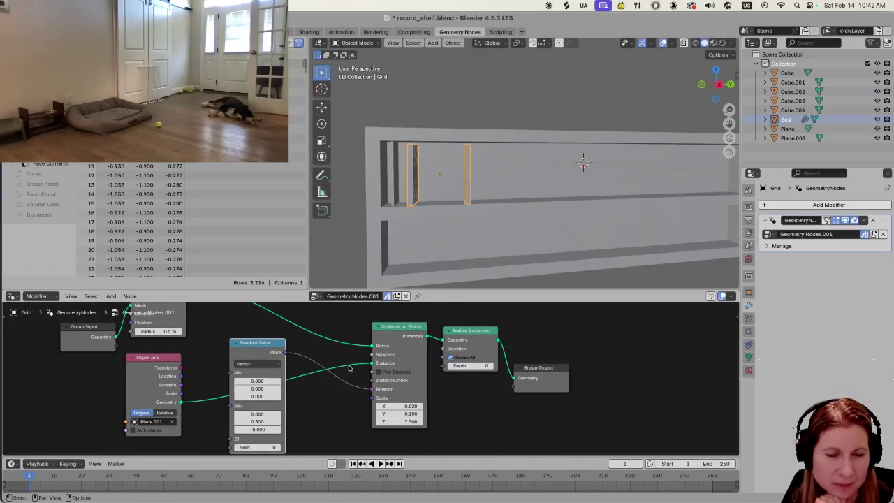
left_click(258, 342)
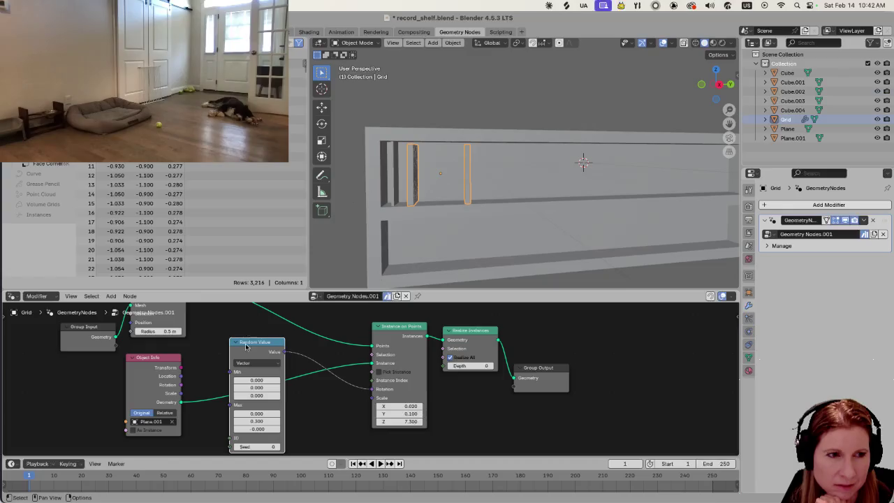
left_click(256, 380)
left_click_drag(257, 380, 259, 395)
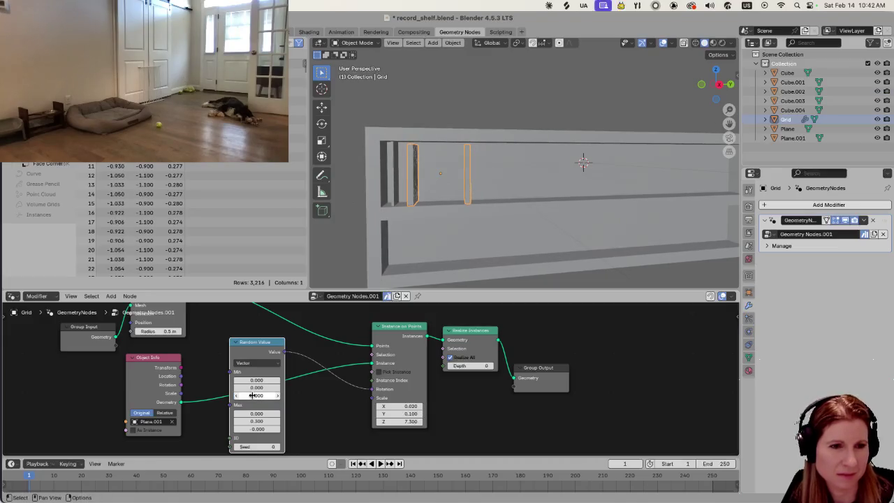
left_click_drag(259, 395, 259, 396)
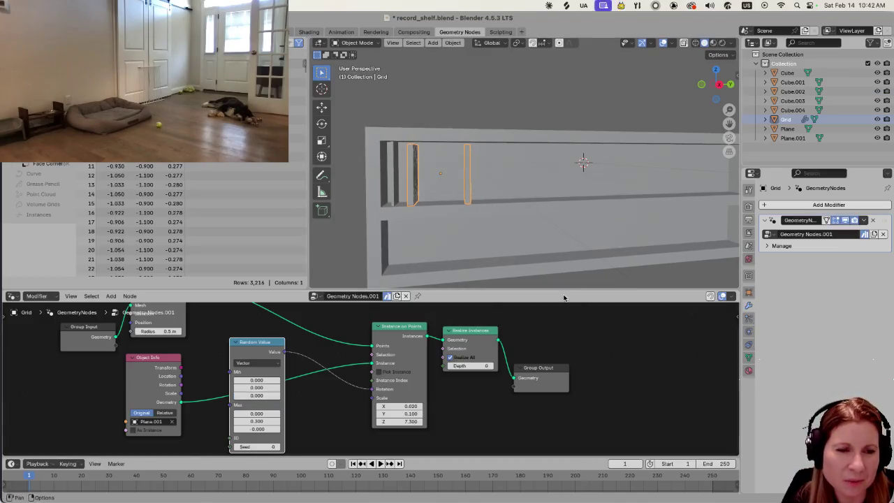
scroll(490, 211, "down", 2)
scroll(490, 211, "down", 2)
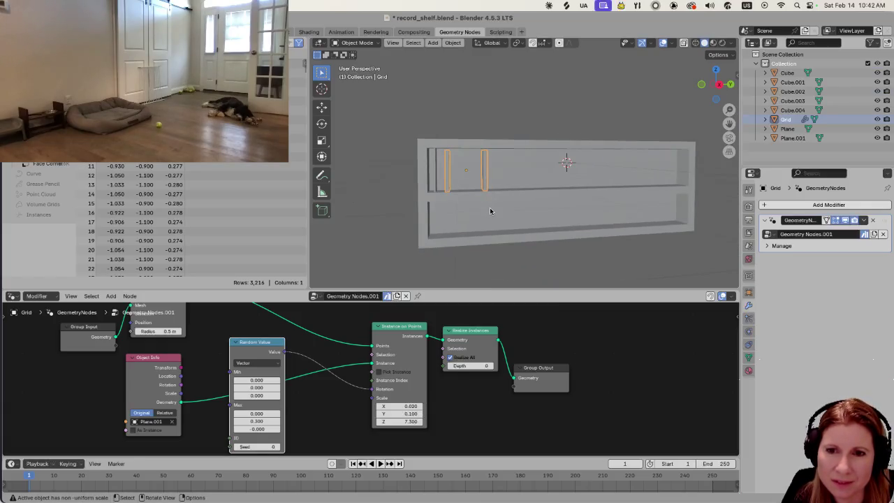
scroll(490, 211, "left", 2)
scroll(489, 211, "right", 2)
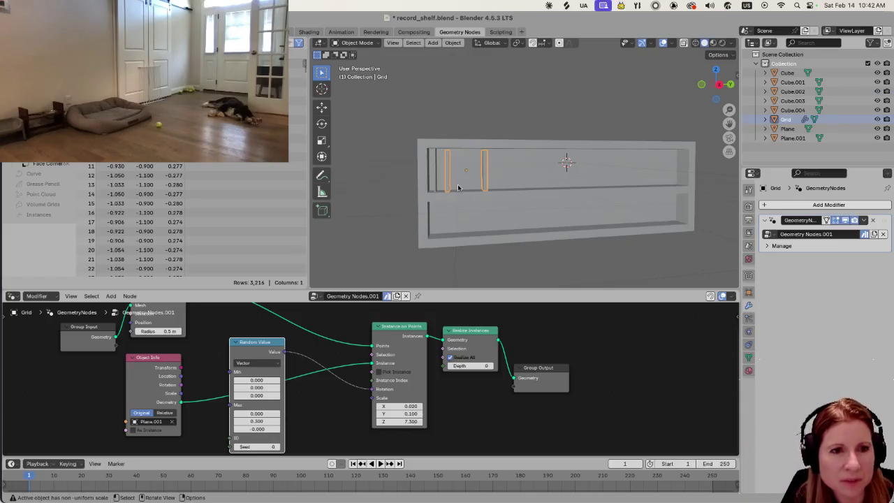
key("Delete")
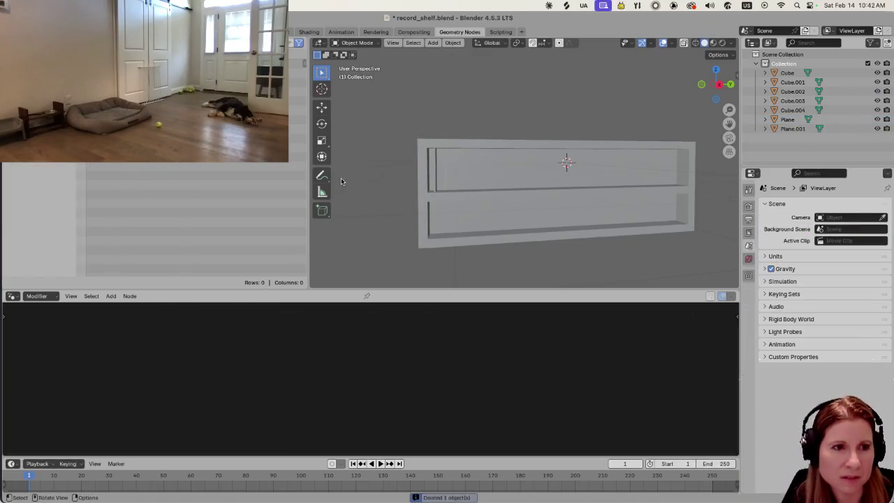
Add a new Grid mesh with 20 X subdivisions.
key("shift+a")
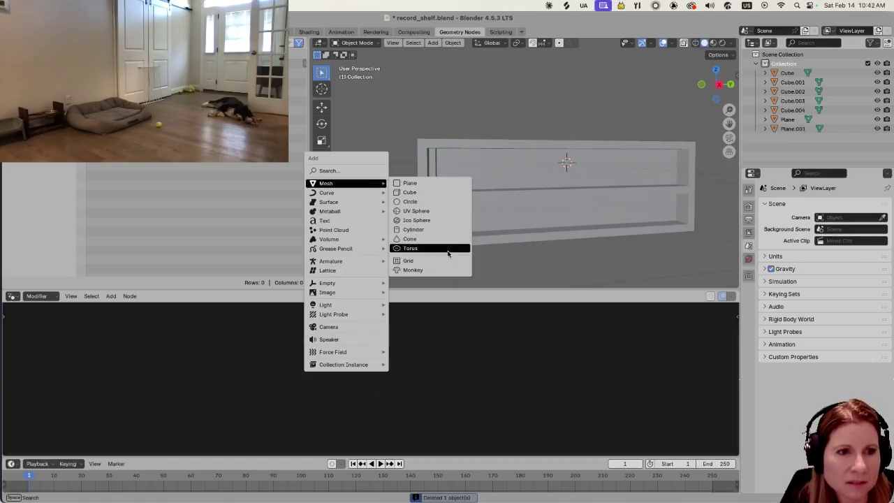
left_click(419, 261)
left_click(446, 179)
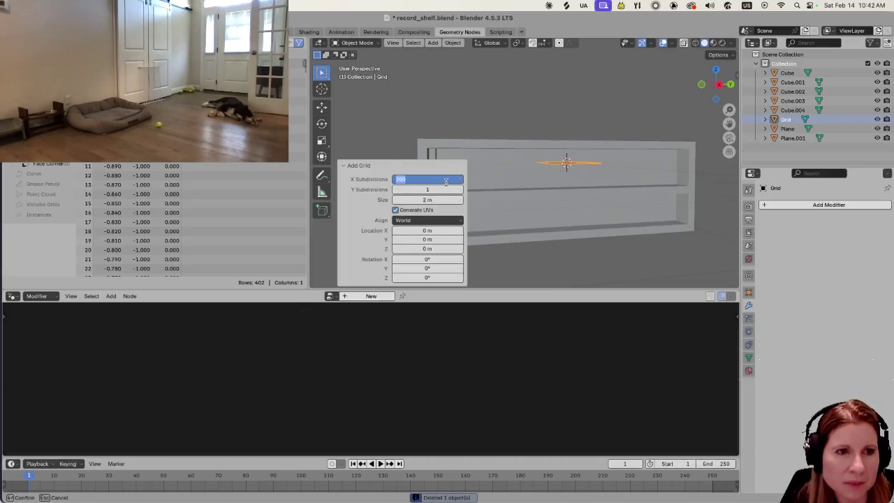
type("20")
key("Return")
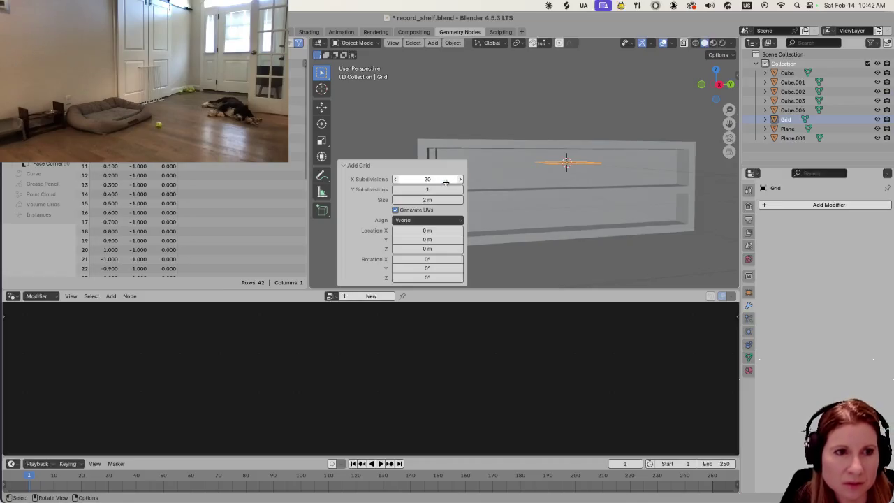
left_click(445, 180)
key("Return")
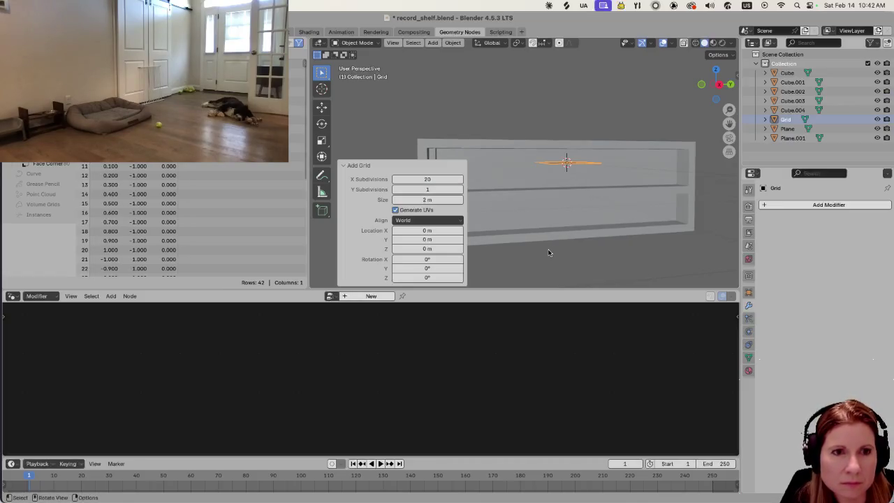
Assign the Geometry Nodes.001 node group to the new grid and rotate it about X.
left_click(350, 303)
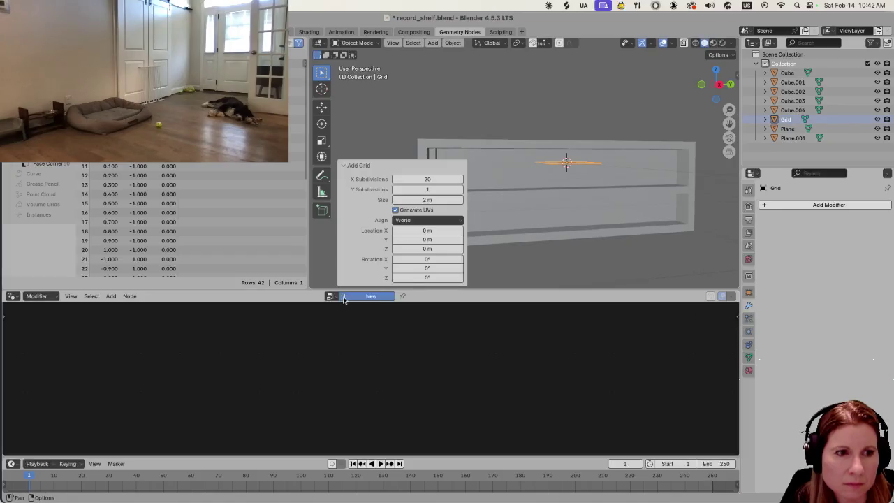
left_click(314, 296)
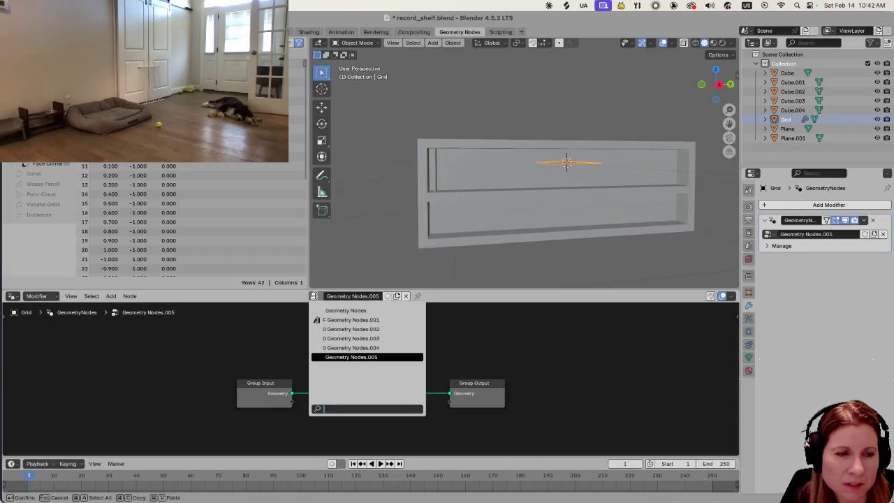
left_click(324, 319)
key("r")
key("x")
left_click(585, 234)
scroll(594, 230, "up", 2)
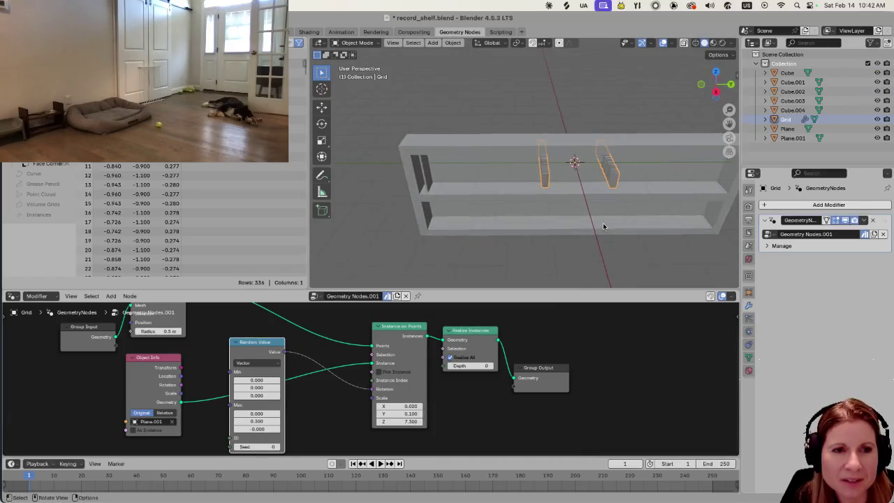
middle_click_drag(581, 219, 578, 207)
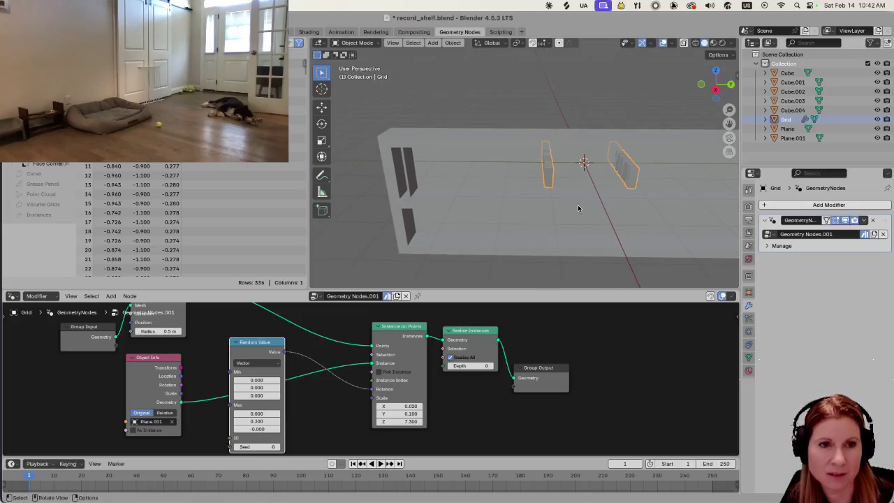
Rotate the grid 90° about X, then 90° about Y, then 90° about Z.
type("rx")
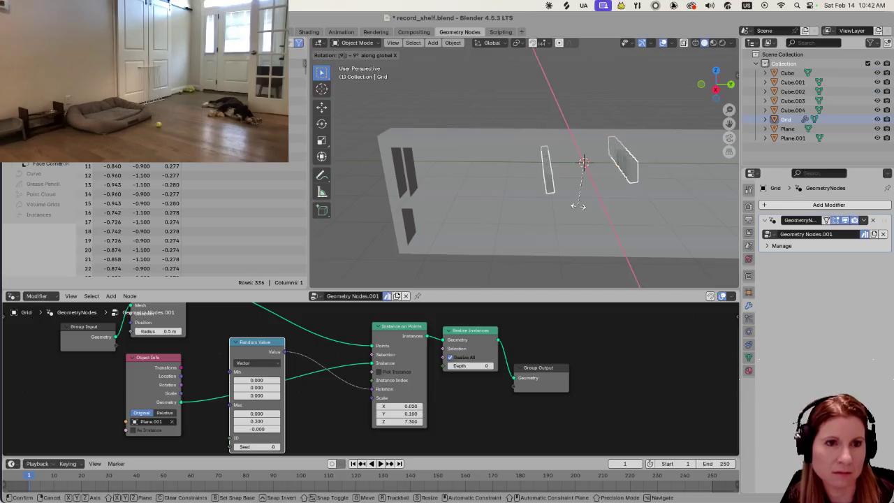
type("90")
key("Return")
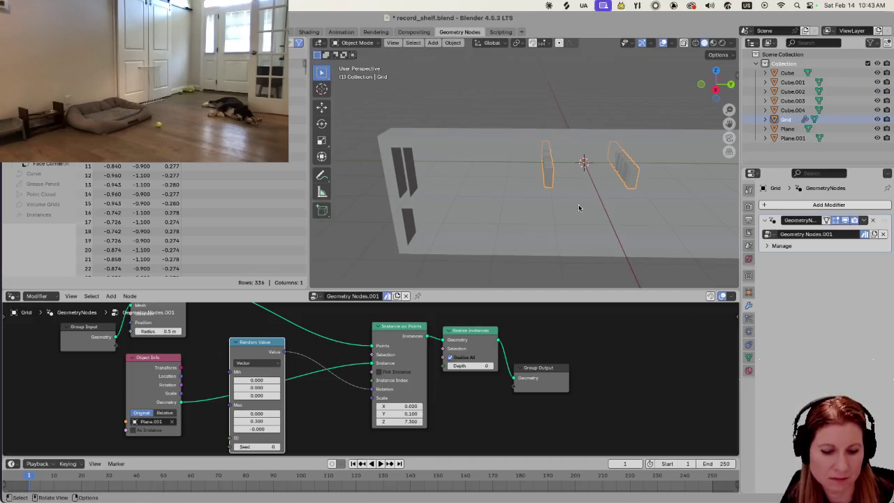
type("ry90")
key("Return")
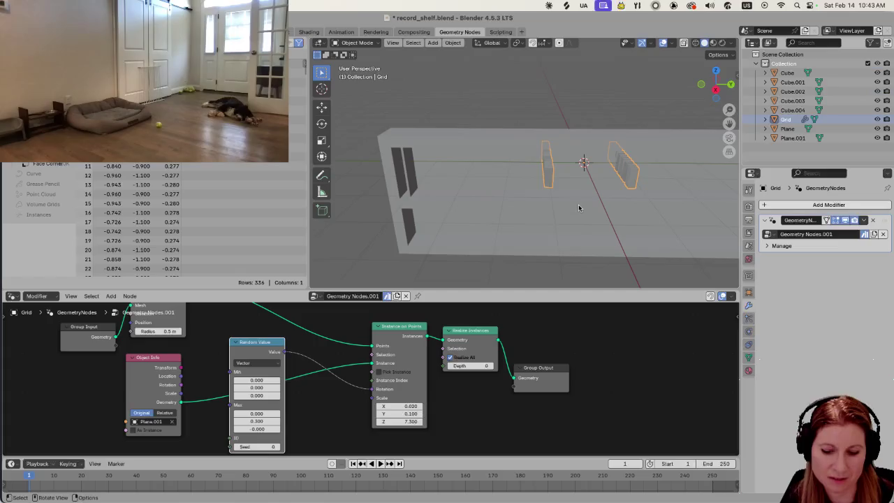
type("rz90")
key("Return")
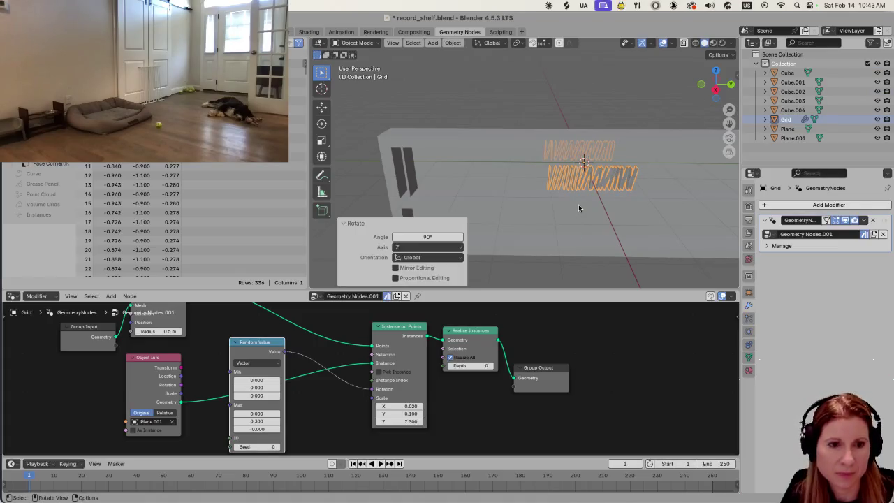
middle_click_drag(575, 207, 568, 205)
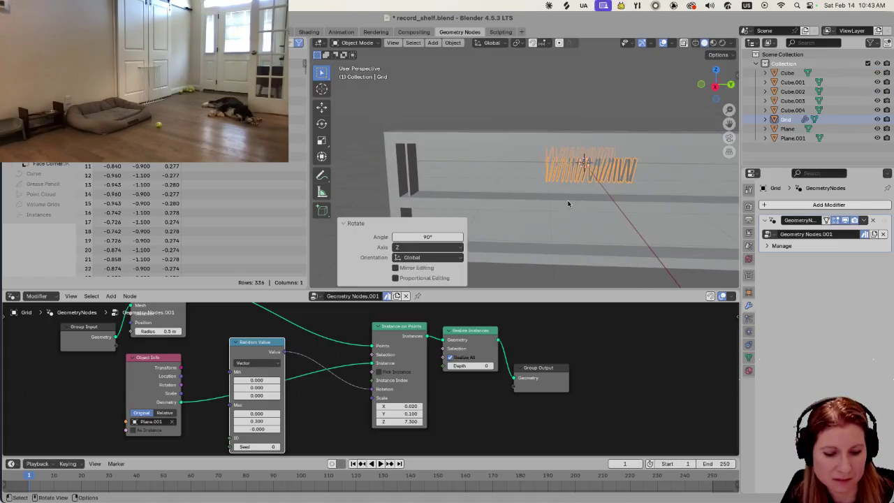
middle_click_drag(609, 252, 504, 256)
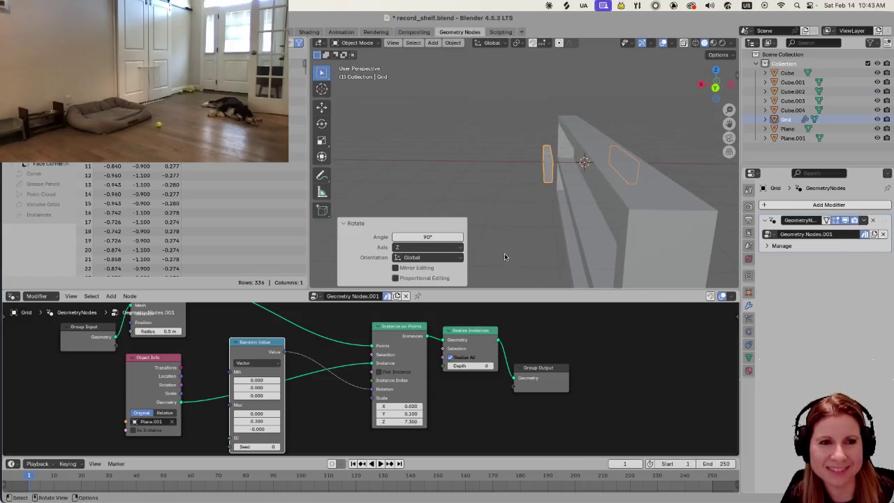
With X-ray on, shift the grid -0.75669 m along X toward the shelf.
key("alt+z")
key("alt+z")
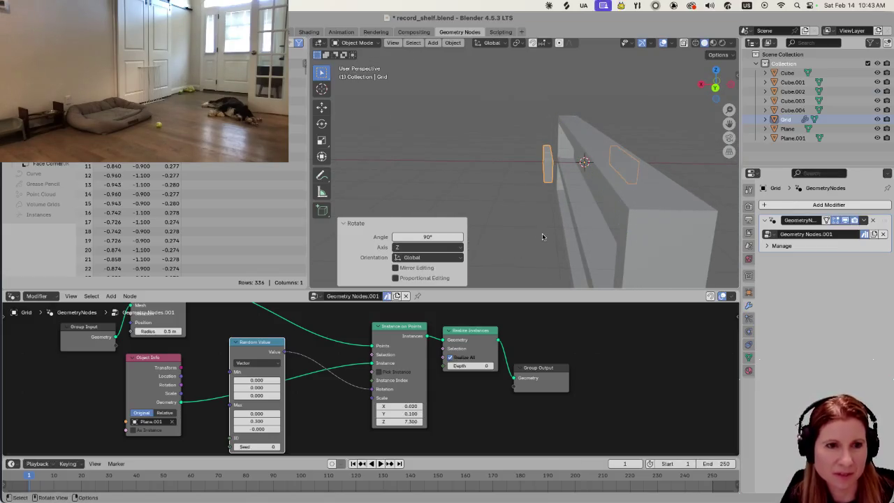
key("g")
key("x")
left_click(547, 236)
mouse_move(547, 236)
middle_mouse_down()
mouse_move(610, 228)
mouse_move(603, 269)
mouse_move(578, 236)
middle_mouse_up()
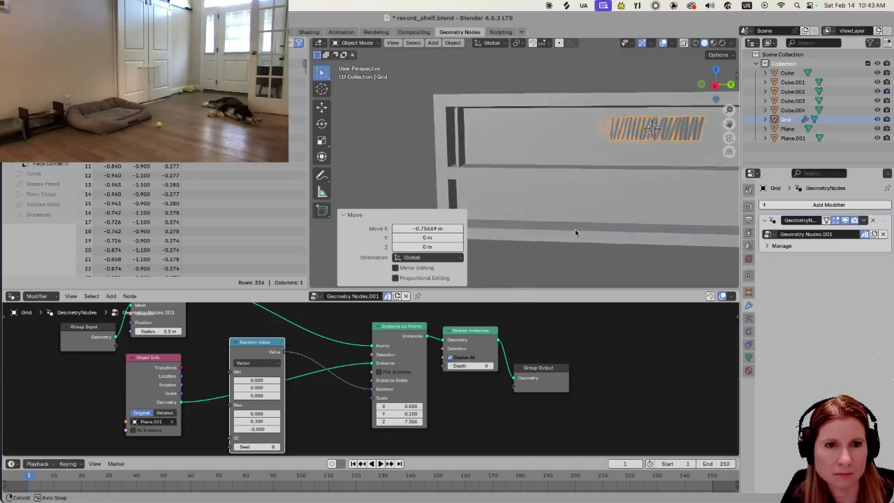
Scale the record grid up to about 1.954.
key("s")
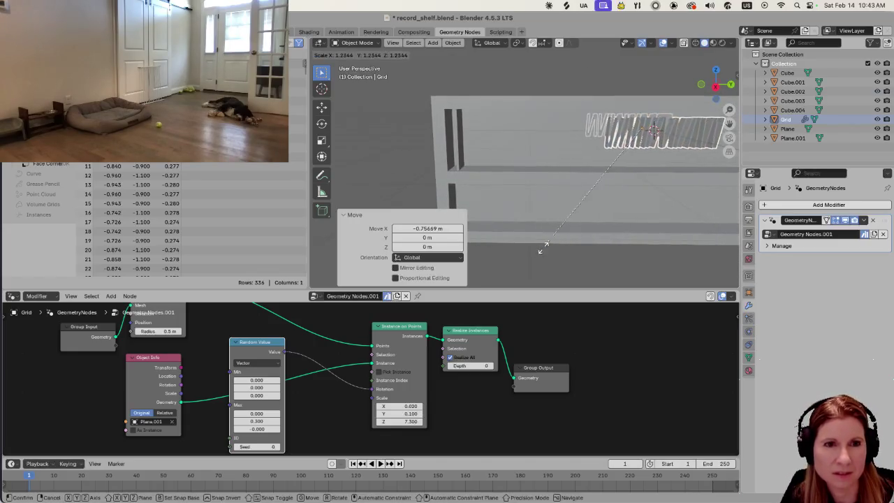
left_click(455, 287)
mouse_move(633, 227)
middle_mouse_down()
mouse_move(540, 215)
mouse_move(599, 195)
middle_mouse_up()
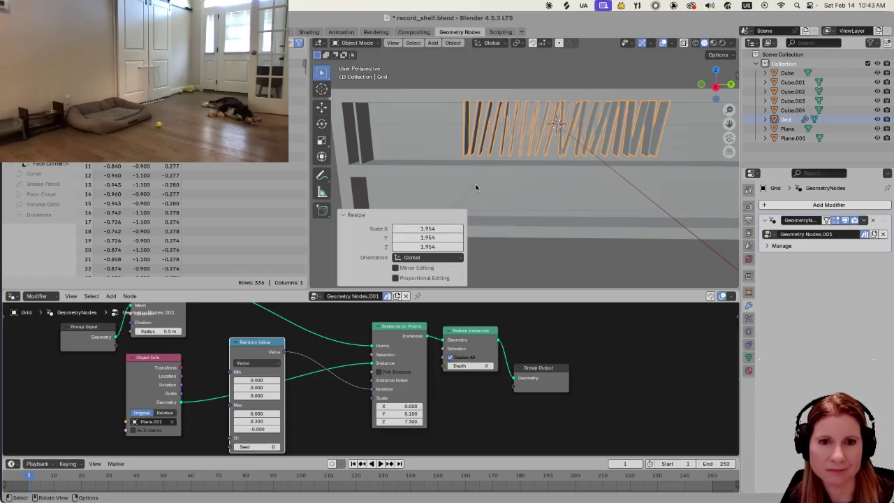
Move the records -1.8941 m on Y and lower them 0.17536 m on Z into the top shelf.
key("g")
key("y")
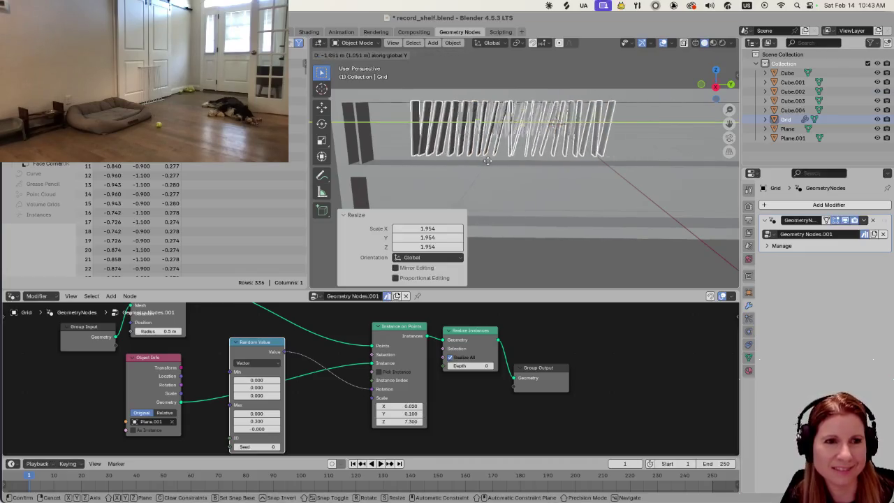
key("Escape")
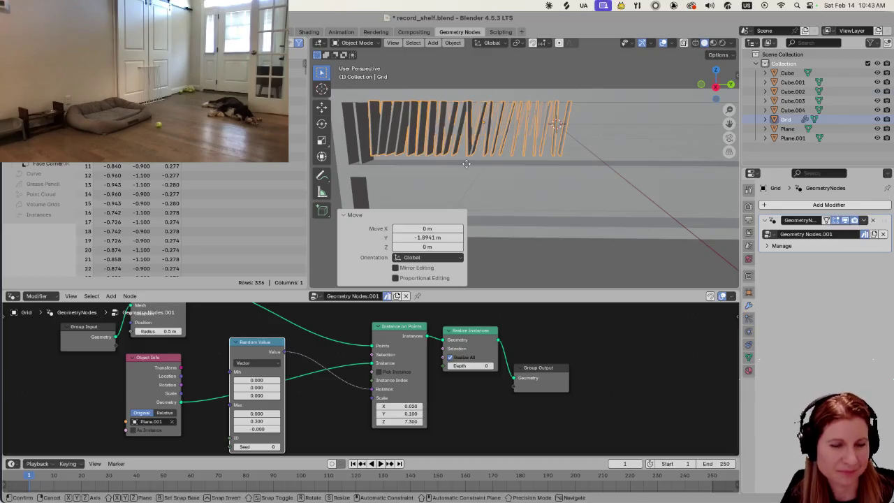
key("g")
key("z")
left_click(452, 180)
middle_click_drag(452, 179, 467, 183)
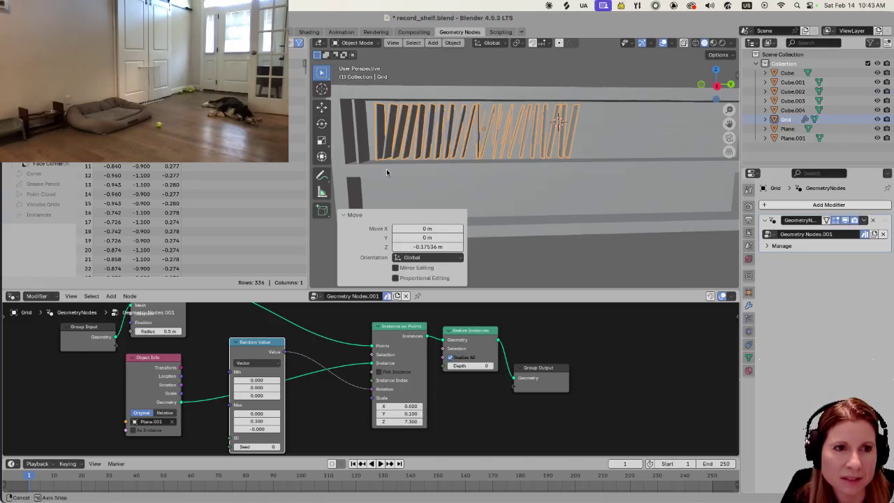
middle_click_drag(386, 169, 390, 172)
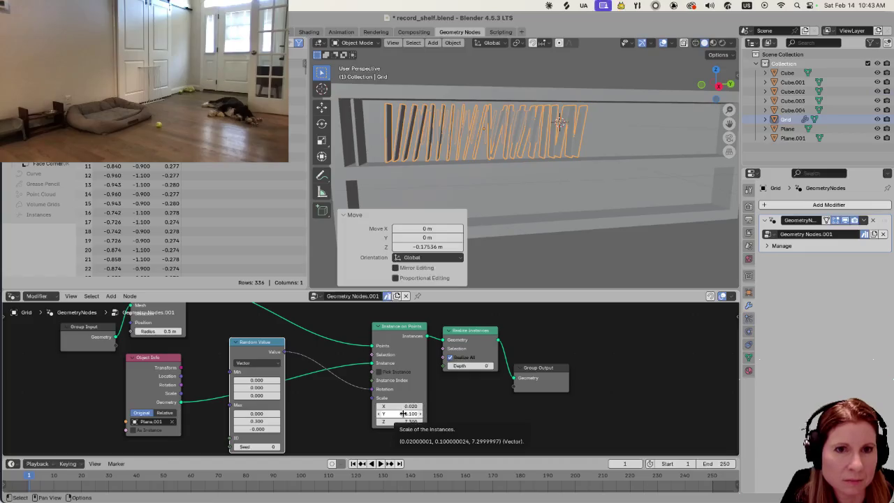
Try larger Y and X scales, then settle on Scale X 0.020 with Y 0.100 and inspect the slats.
left_click_drag(403, 414, 447, 414)
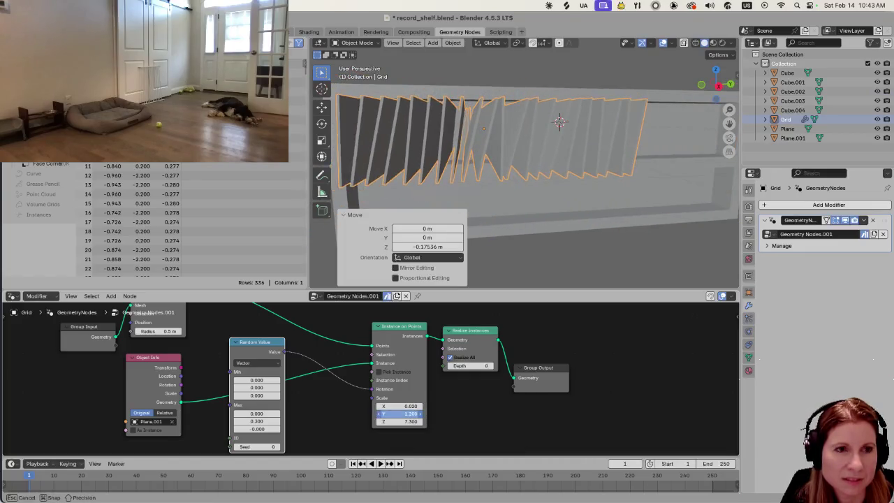
key("ctrl+z")
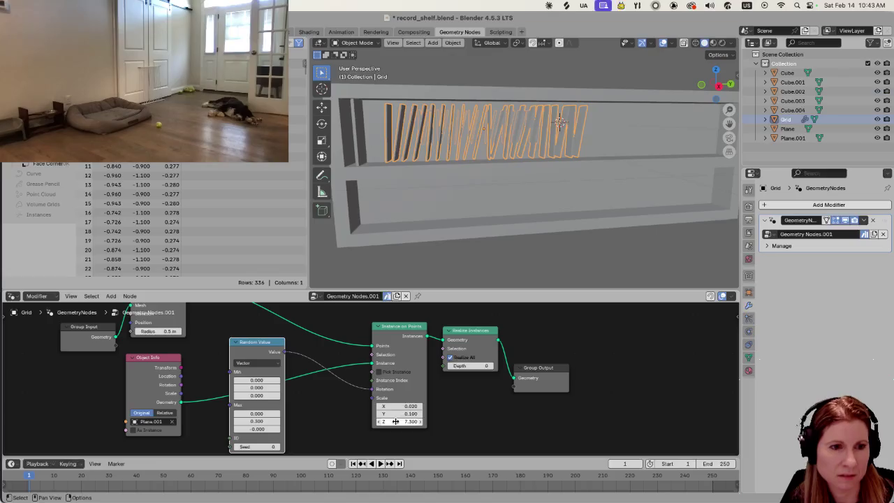
mouse_move(395, 406)
left_mouse_down()
mouse_move(441, 406)
mouse_move(379, 402)
mouse_move(410, 404)
left_mouse_up()
left_click(421, 406)
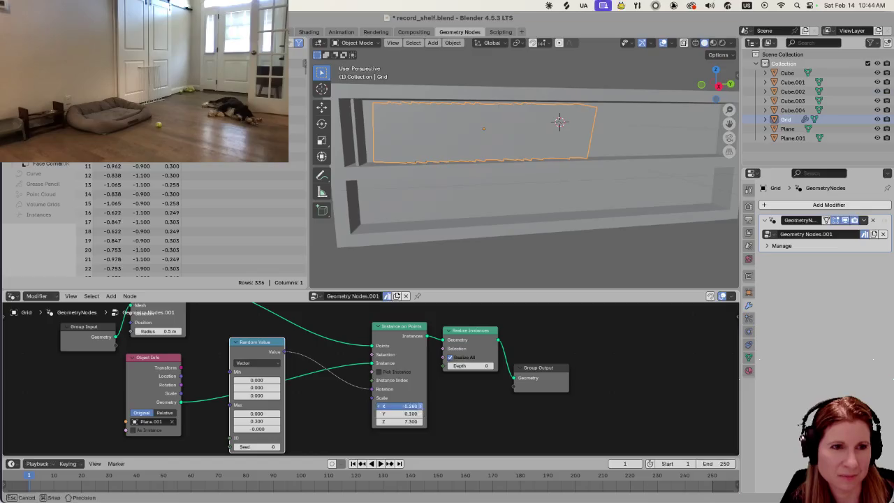
left_click(421, 407)
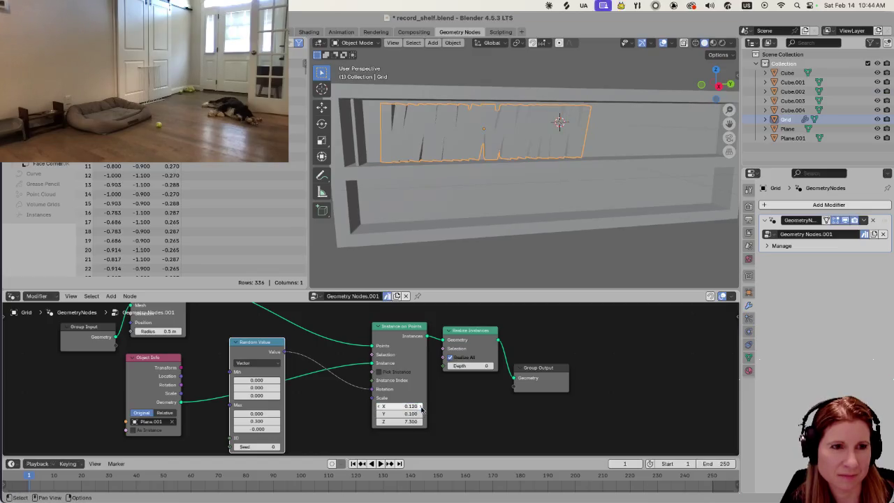
left_click(379, 406)
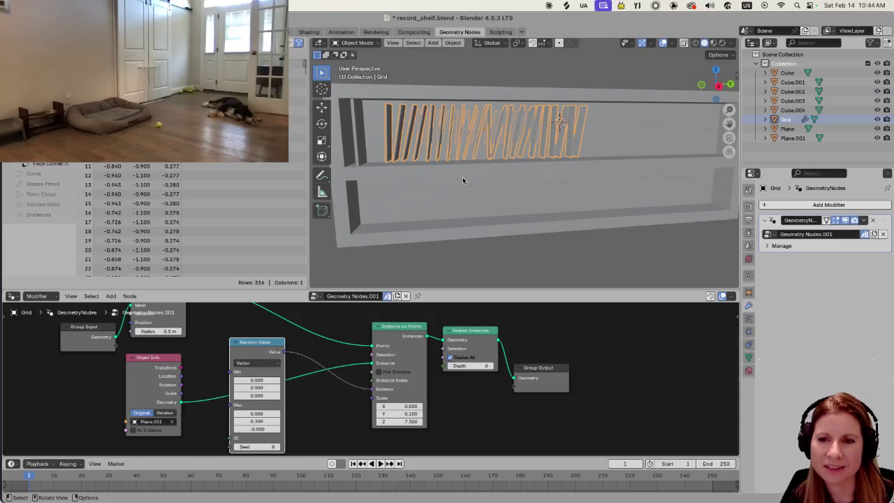
scroll(432, 157, "up", 2)
middle_click_drag(432, 157, 550, 209)
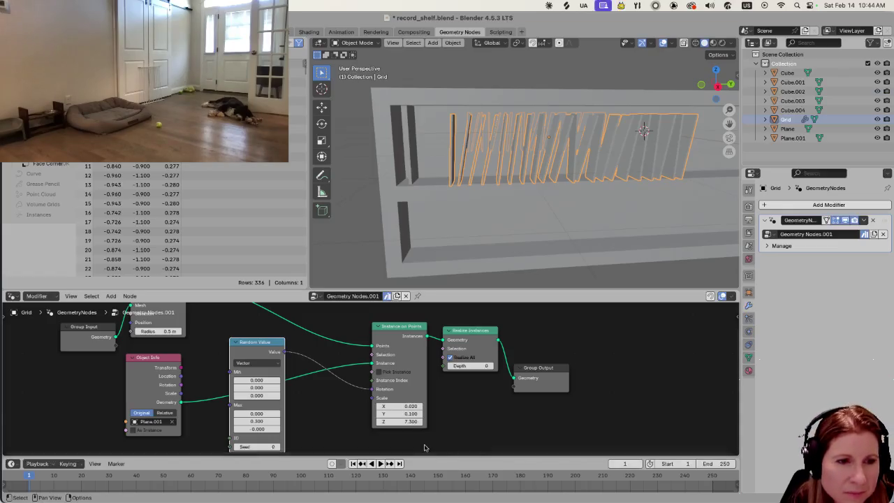
Set Instance on Points Scale X to 1, try Y and Z at 1, then undo those two.
left_click(408, 406)
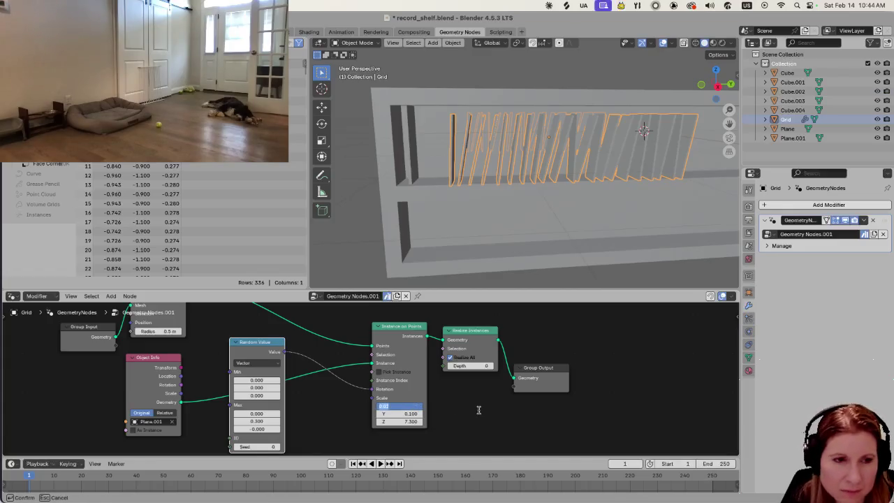
type("1")
key("Return")
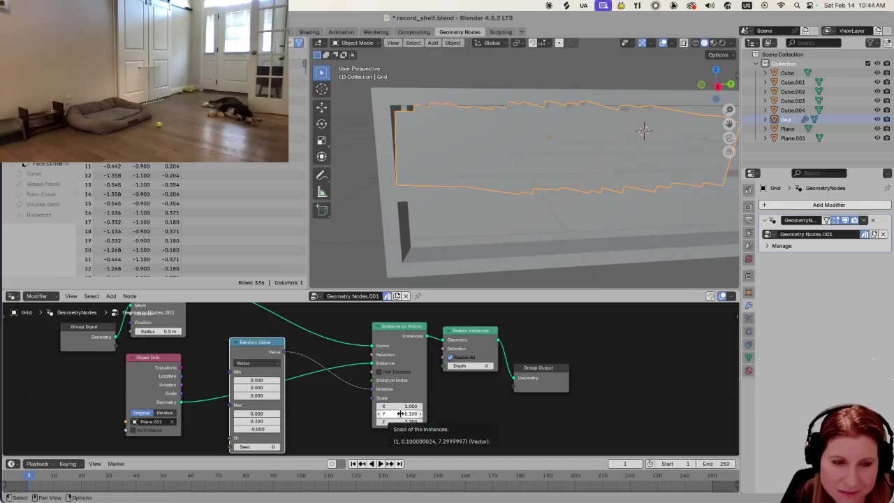
left_click(401, 414)
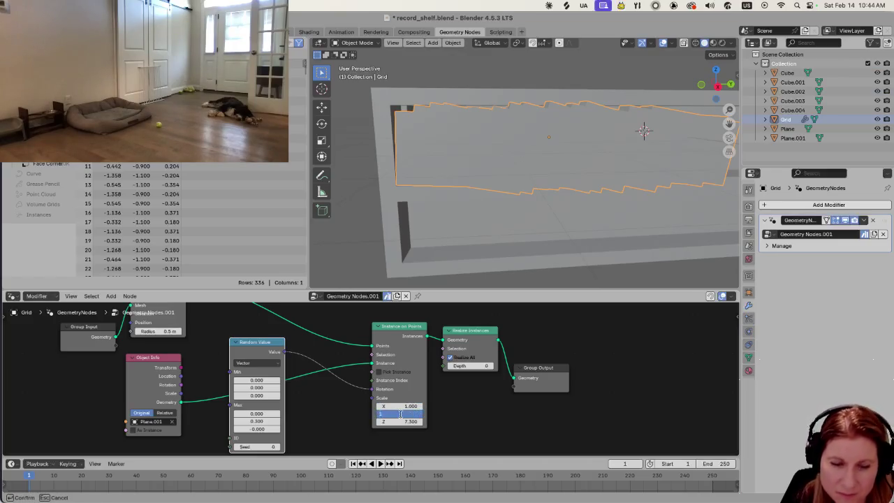
key("Return")
left_click(410, 421)
type("1")
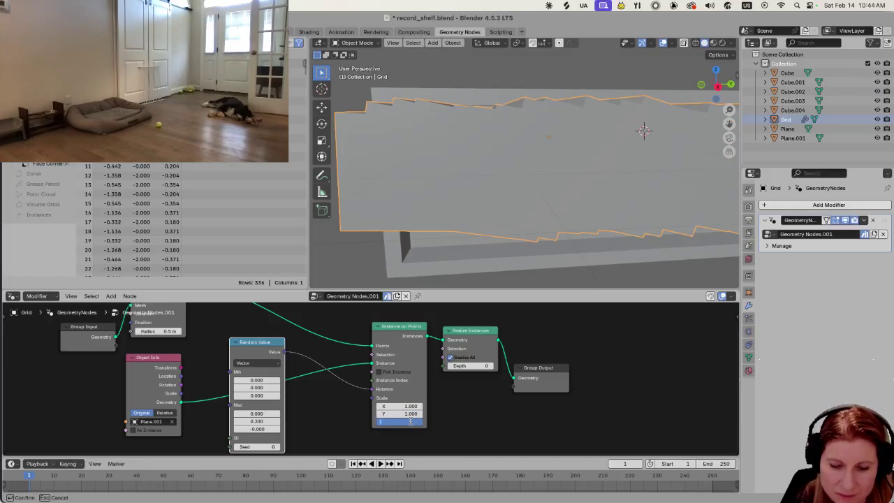
key("Return")
mouse_move(538, 223)
middle_mouse_down()
mouse_move(614, 219)
mouse_move(592, 237)
mouse_move(608, 206)
mouse_move(599, 212)
middle_mouse_up()
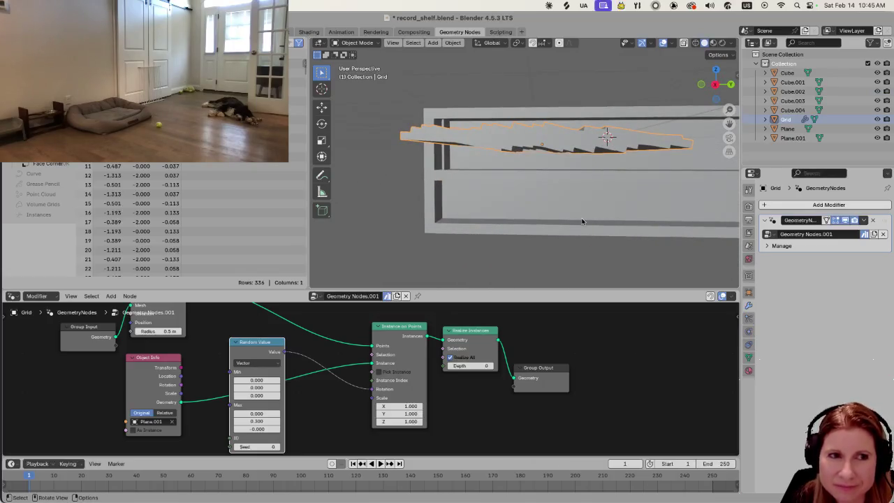
key("ctrl+z")
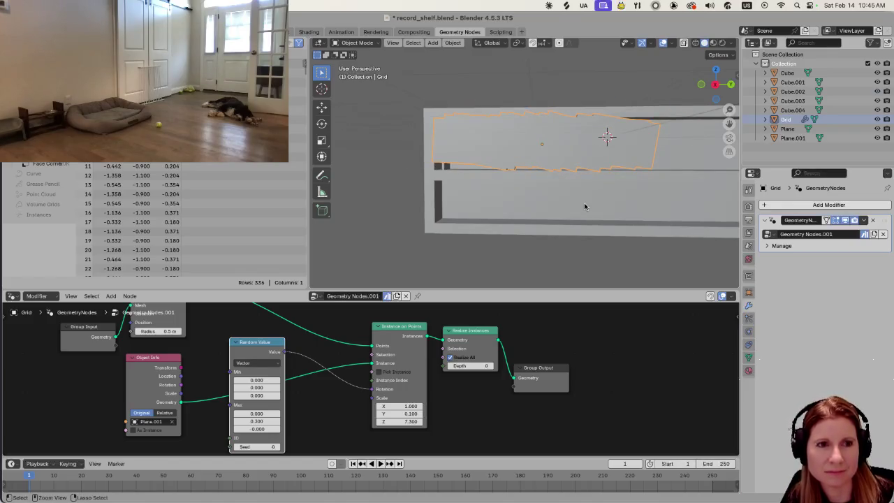
Revert Scale X to 0.020, briefly test 0.120, and return it to 0.020.
key("ctrl+z")
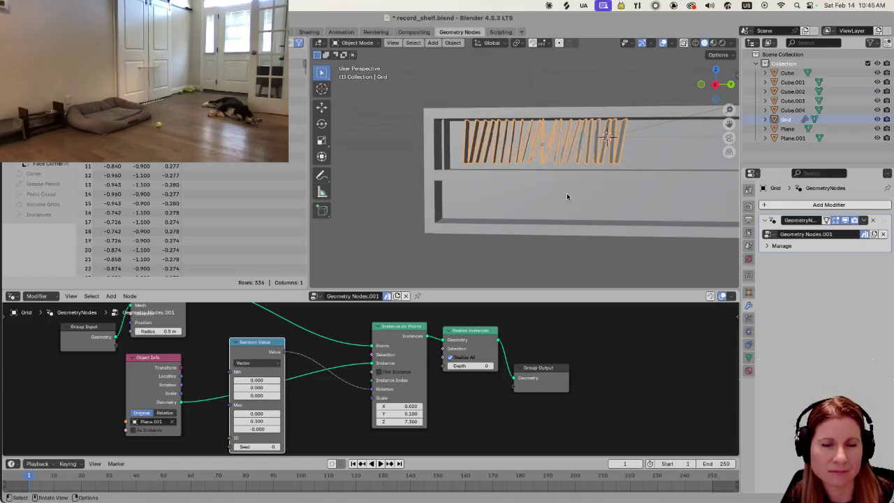
middle_click_drag(538, 196, 444, 149)
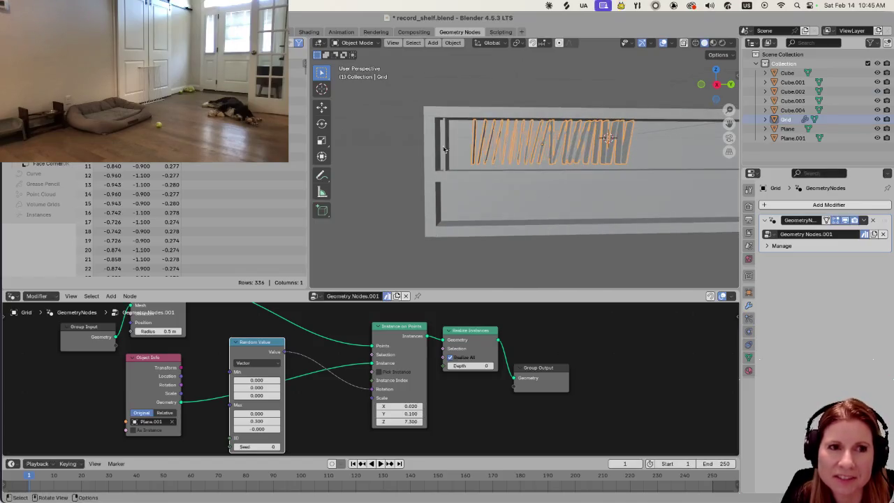
scroll(531, 184, "up", 2)
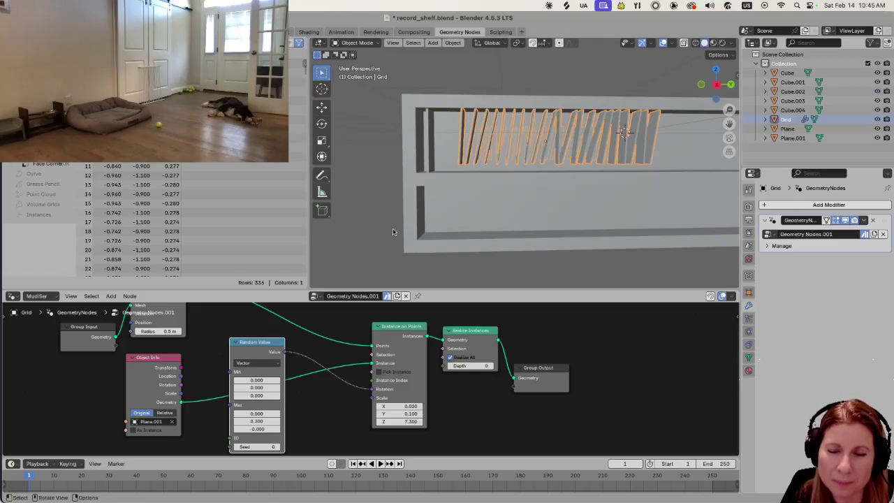
scroll(551, 201, "up", 1)
scroll(522, 205, "up", 2)
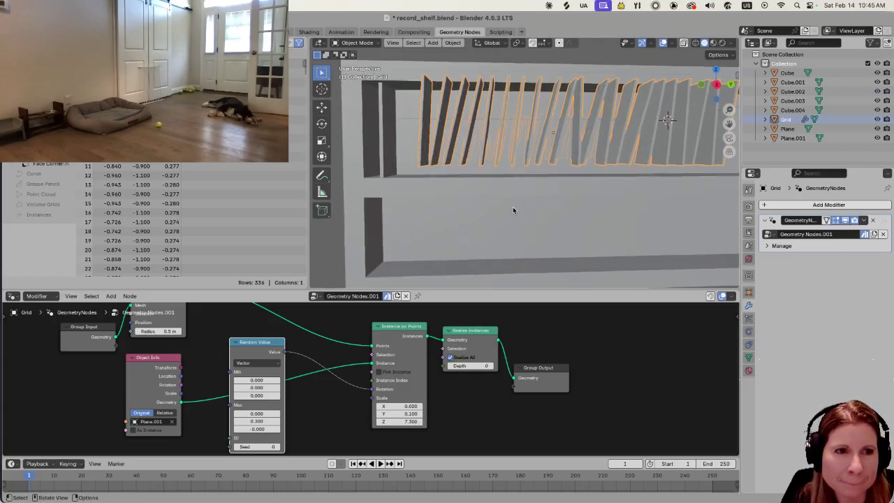
left_click(421, 406)
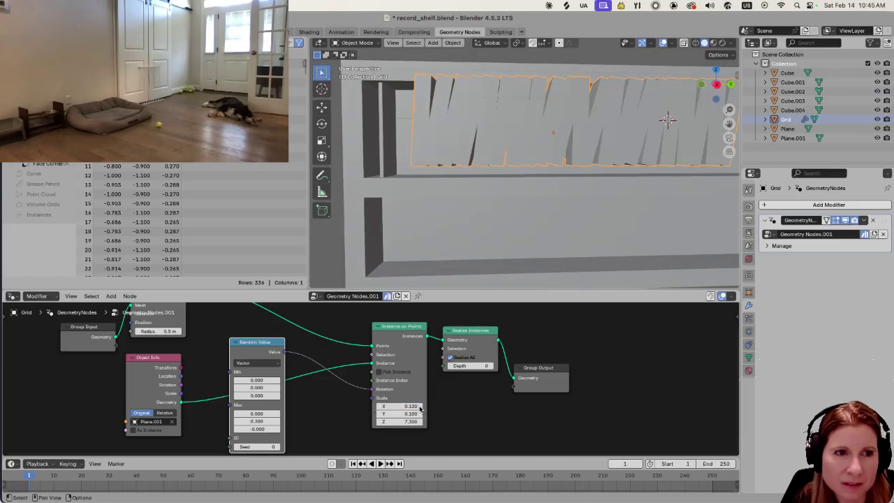
left_click(378, 407)
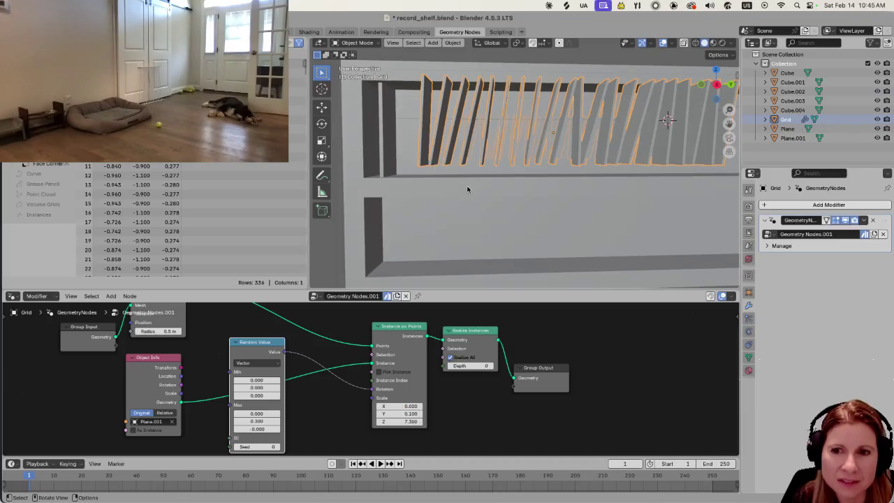
middle_click_drag(465, 196, 468, 214)
Enter a Scale X of 0.050 for slightly thicker slats and check the shelf.
left_click(414, 405)
type("0.")
key("Return")
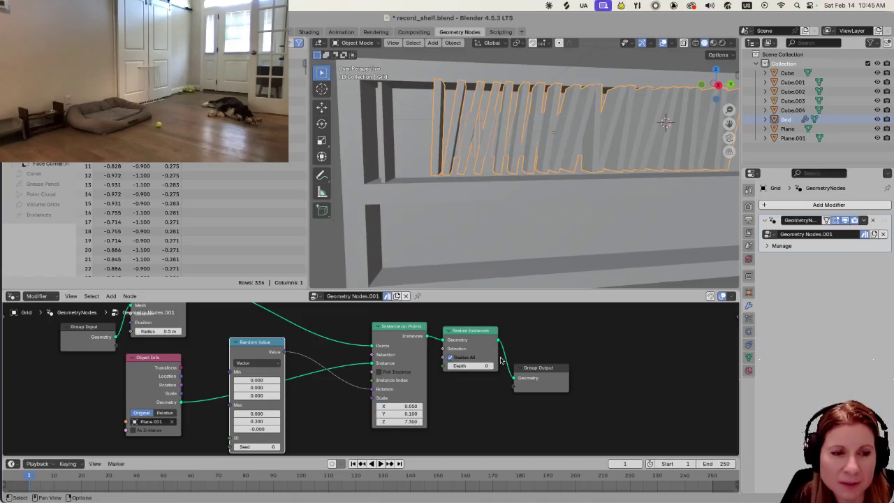
middle_click_drag(520, 204, 530, 191)
scroll(531, 220, "down", 1)
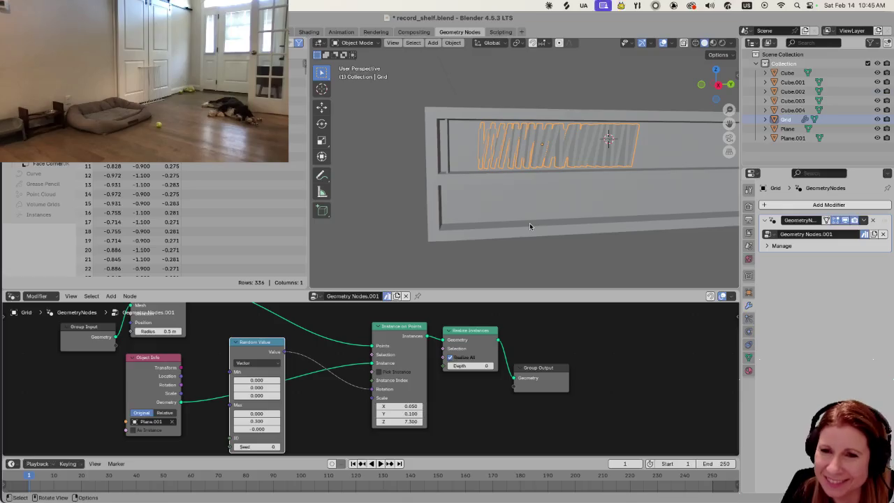
Shift the slat grid along Y and lower it slightly on Z.
scroll(528, 222, "up", 3)
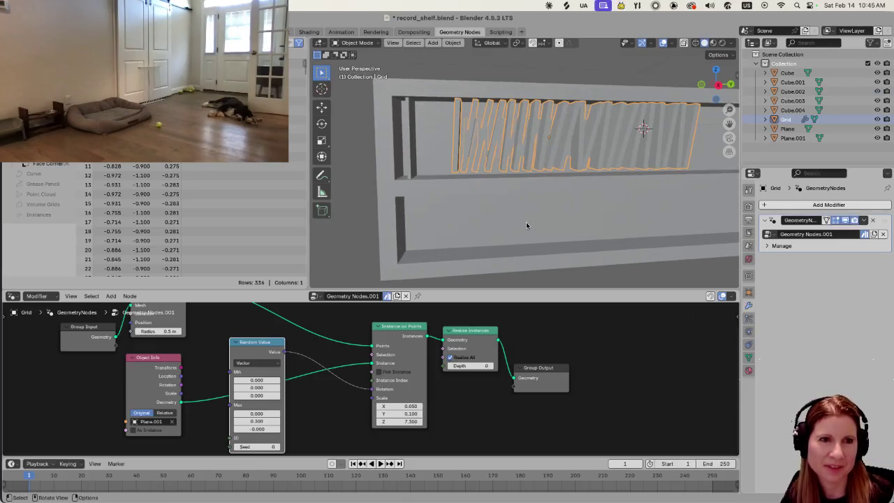
middle_click_drag(528, 225, 552, 214)
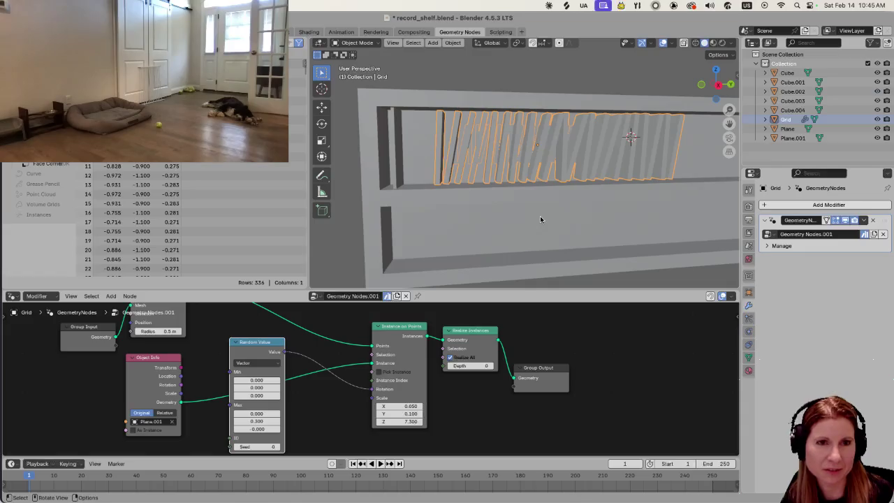
key("g")
key("y")
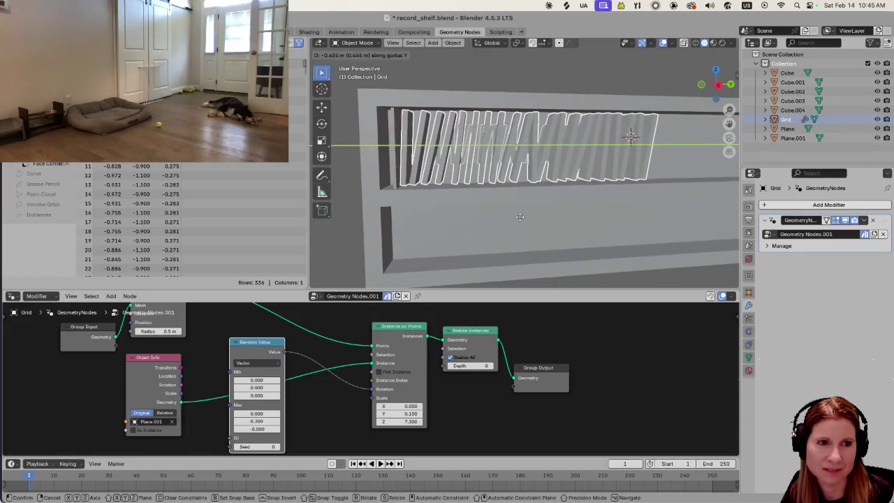
left_click(520, 221)
middle_click_drag(519, 216, 522, 216)
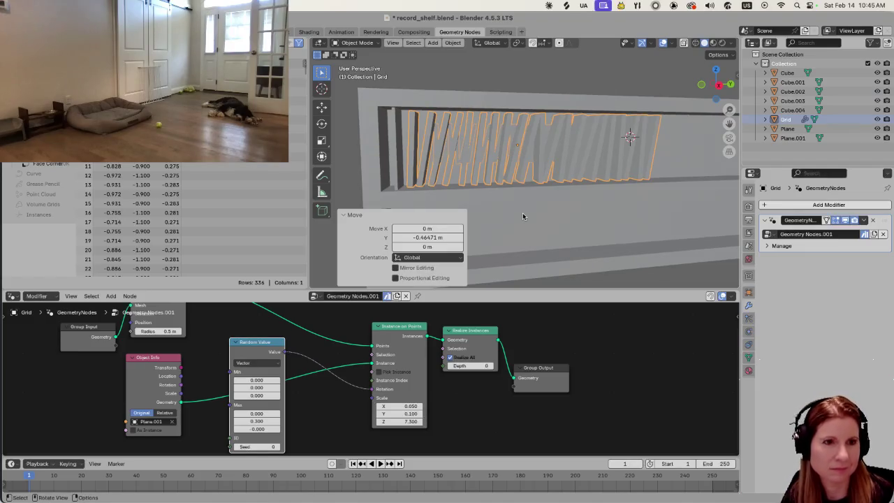
key("g")
key("z")
left_click(520, 215)
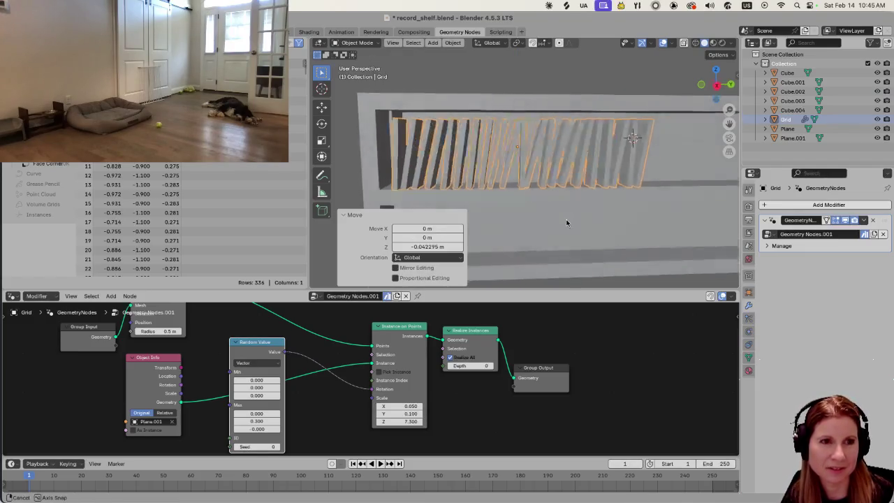
middle_click_drag(520, 215, 490, 224)
Move the slats sideways along X and lower them a further 0.12315 m into the top compartment.
key("g")
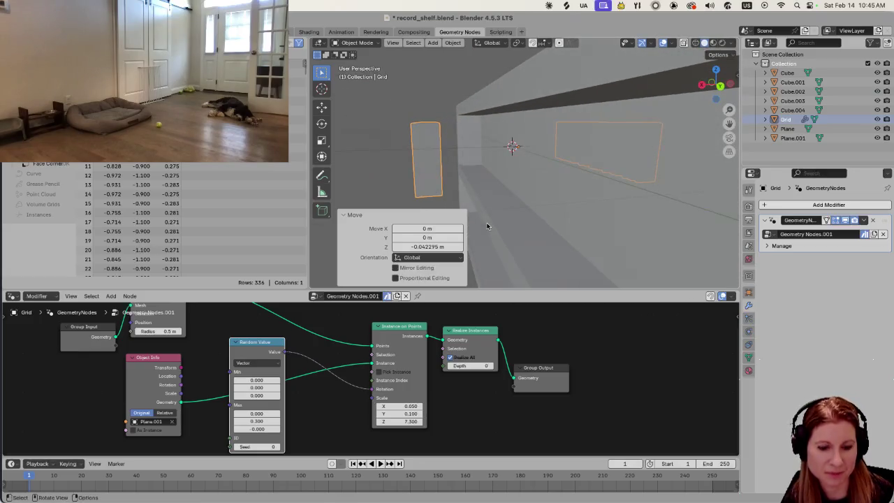
key("y")
key("Escape")
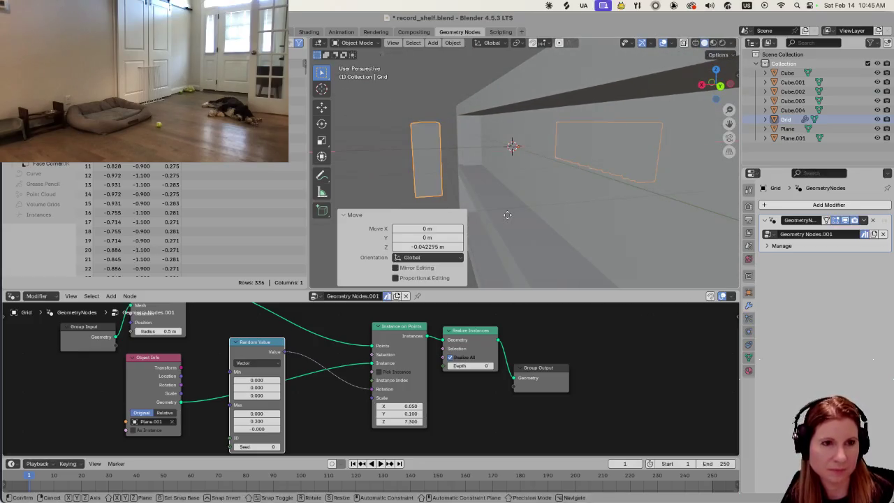
key("g")
key("x")
left_click(510, 216)
middle_click_drag(510, 215, 617, 215)
key("g")
key("z")
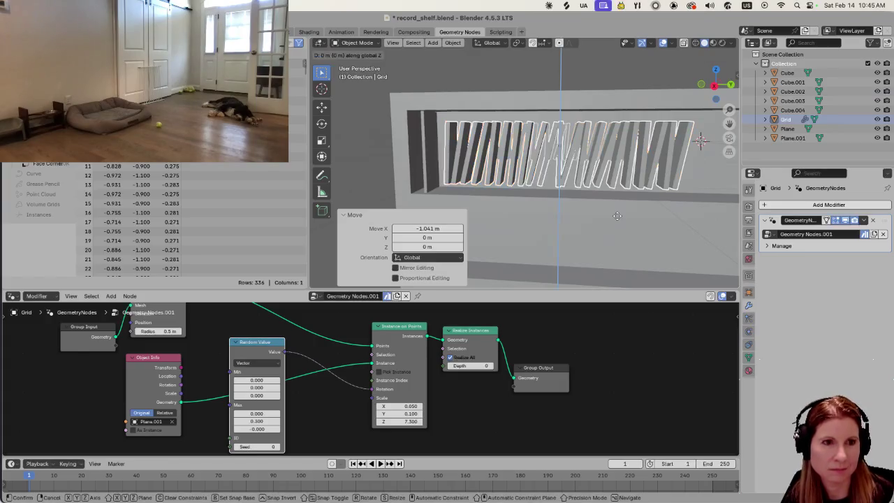
left_click(613, 220)
mouse_move(537, 220)
middle_mouse_down("ctrl")
mouse_move(557, 241)
mouse_move(532, 202)
middle_mouse_up("ctrl")
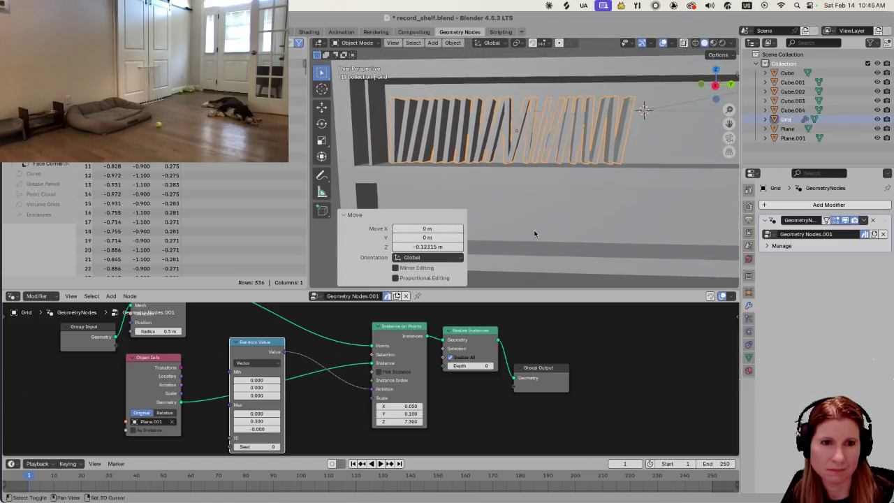
middle_click_drag(533, 201, 587, 235, "ctrl")
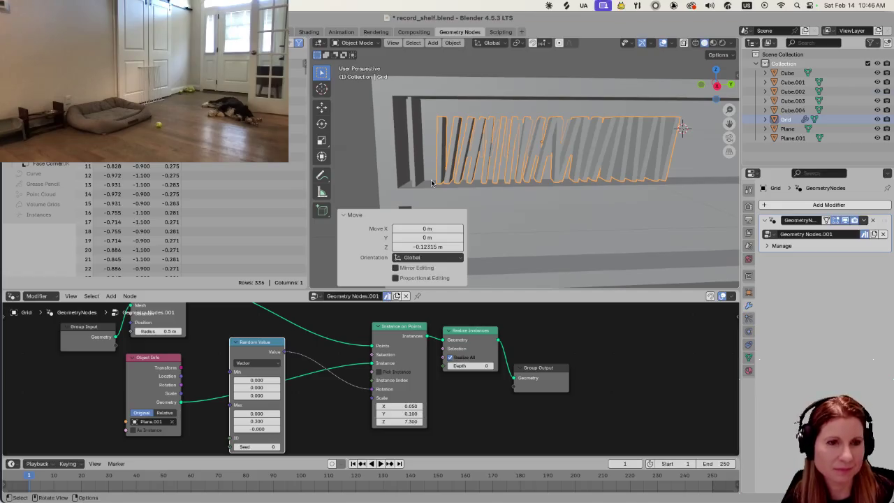
Stretch the record slats vertically to a Z scale of 1.166.
key("s")
key("z")
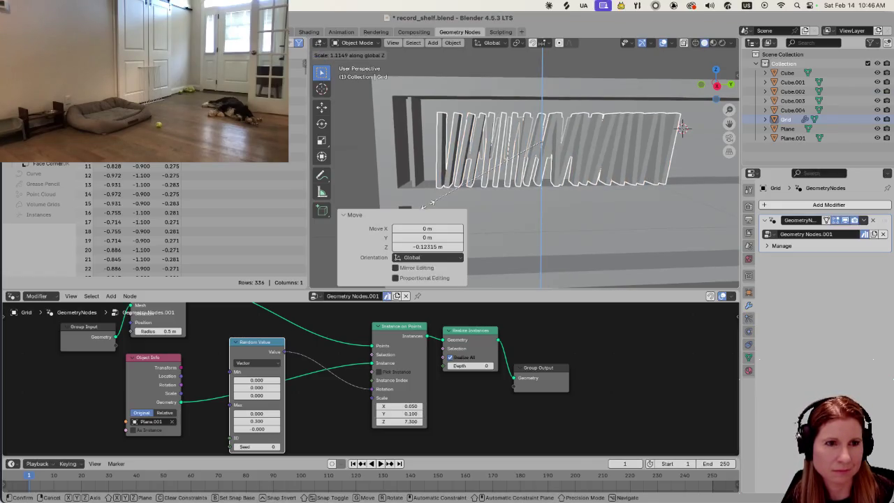
left_click(447, 212)
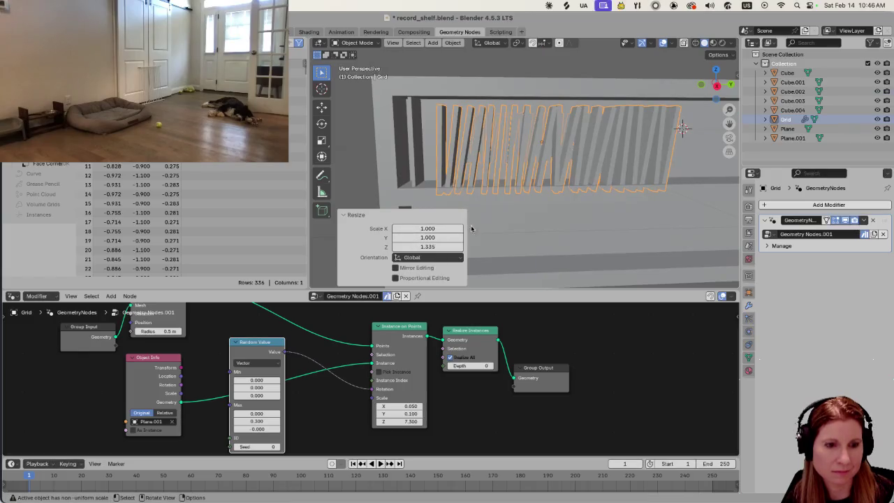
key("s")
key("Escape")
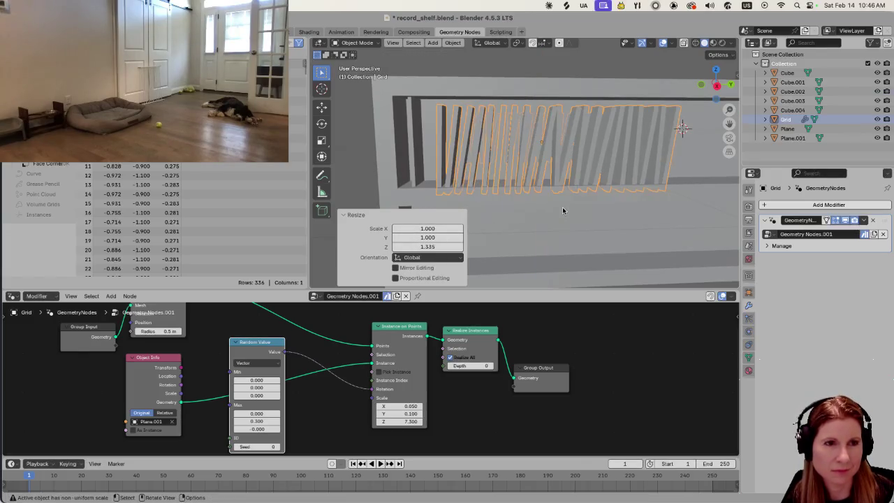
key("ctrl+z")
key("s")
key("z")
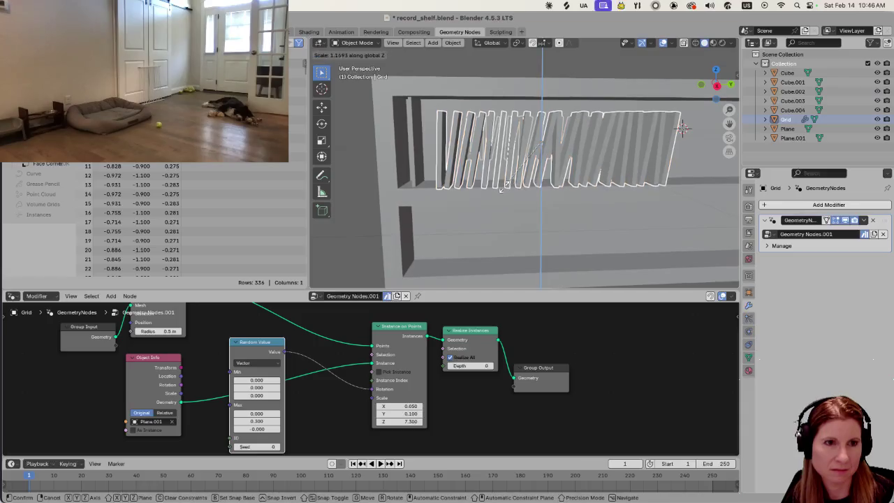
left_click(506, 195)
Raise the slats about 0.0997 m on Z, deselect them, and view the shelf.
key("g")
key("z")
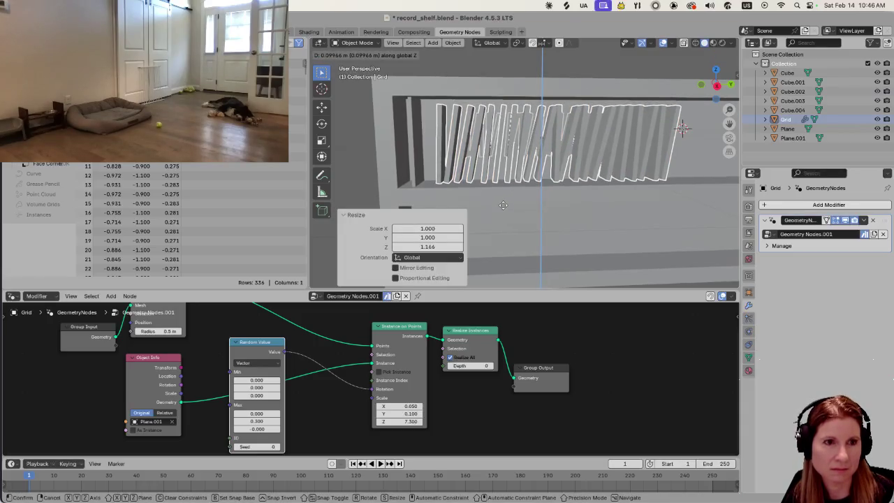
left_click(503, 208)
left_click(358, 146)
mouse_move(415, 185)
middle_mouse_down()
mouse_move(428, 199)
mouse_move(602, 203)
mouse_move(575, 188)
mouse_move(574, 166)
mouse_move(561, 179)
middle_mouse_up()
scroll(552, 183, "down", 3)
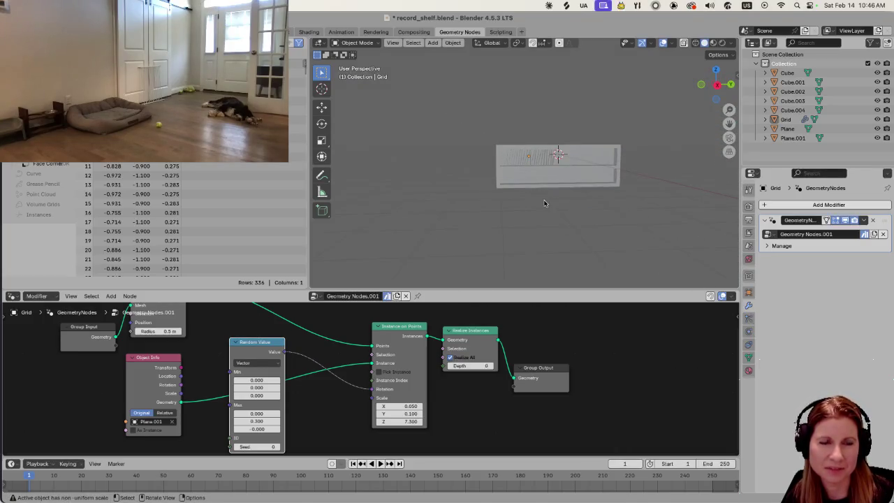
scroll(545, 196, "up", 2)
scroll(545, 201, "up", 5)
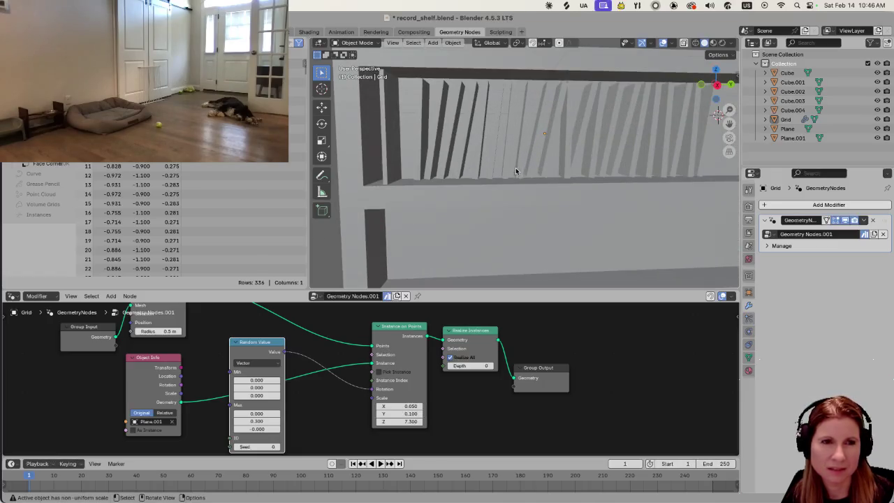
scroll(515, 170, "up", 3)
scroll(493, 179, "down", 3)
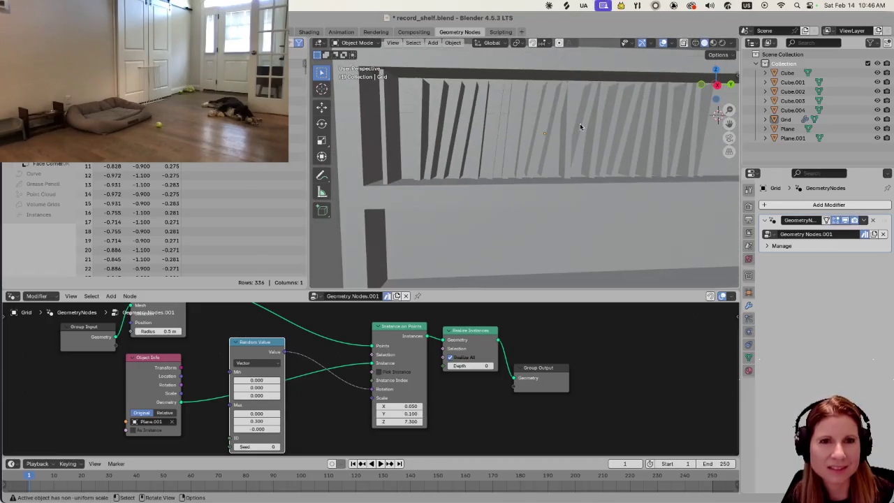
mouse_move(518, 187)
middle_mouse_down()
mouse_move(508, 155)
mouse_move(470, 177)
middle_mouse_up()
scroll(510, 156, "down", 2)
left_click(499, 163)
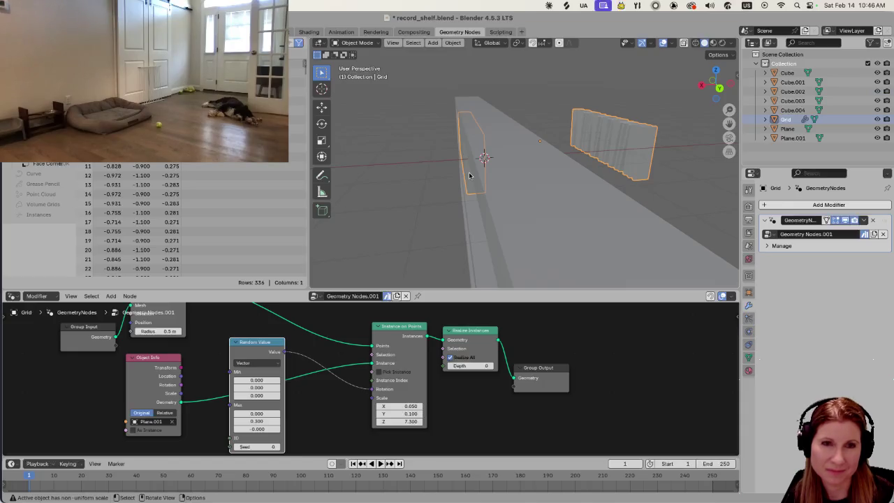
Move the record slats Grid 0.041357 m along X, then orbit to a front view.
middle_click_drag(479, 173, 479, 168)
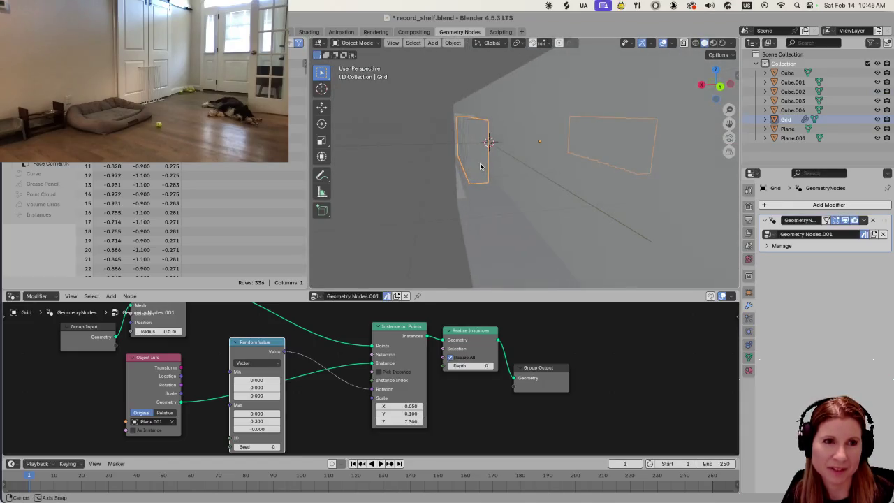
key("g")
key("y")
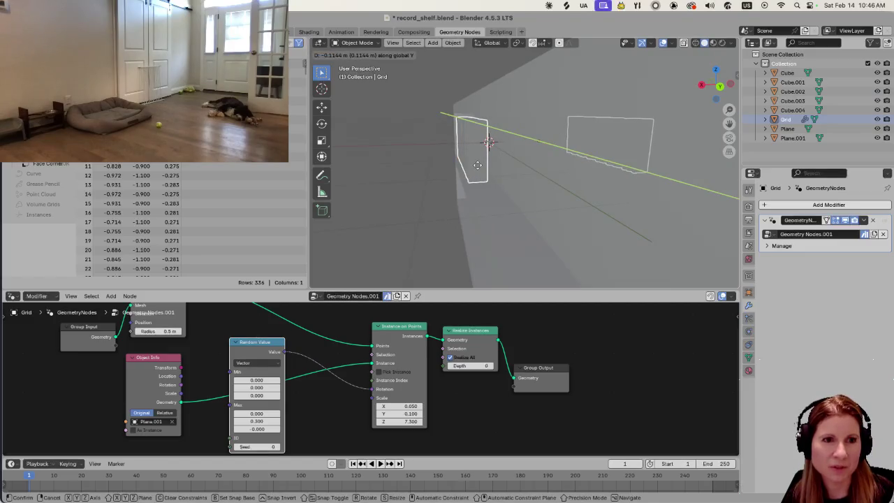
key("Escape")
key("g")
key("z")
key("Escape")
key("g")
key("x")
left_click(475, 166)
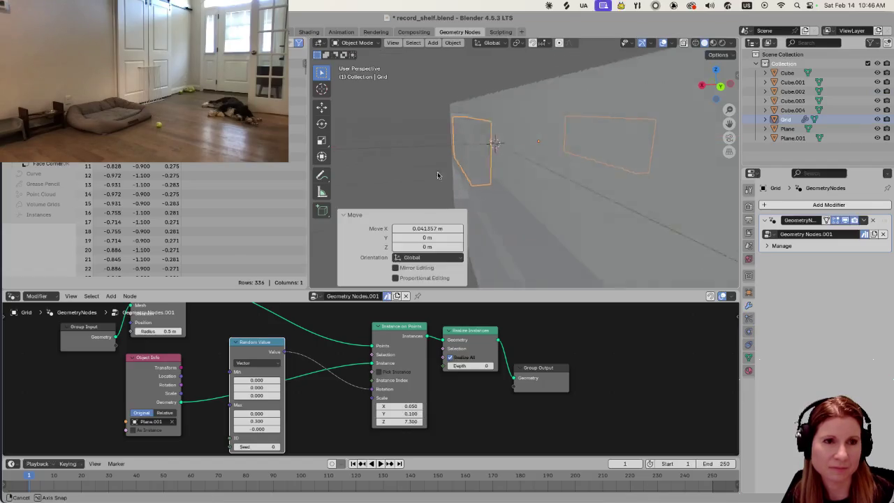
middle_click_drag(475, 167, 521, 168)
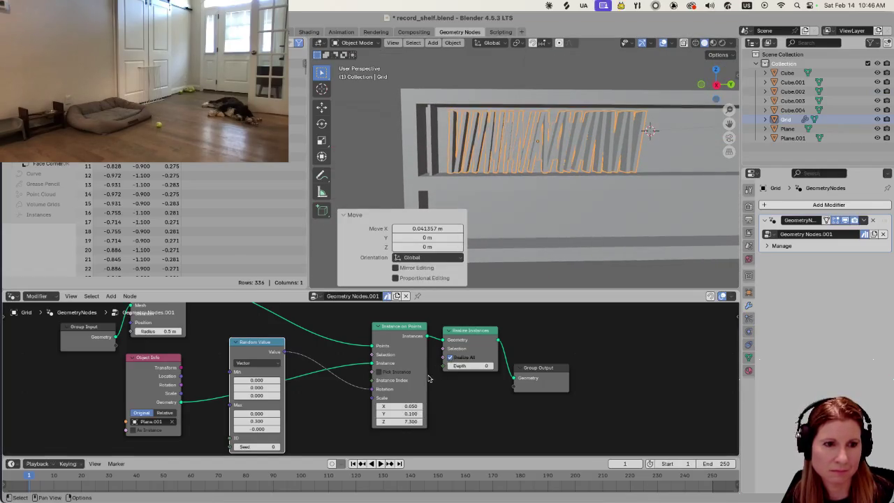
left_click(412, 406)
Set the Instance on Points node's Scale X to 0.070 to thicken the records.
type("7")
key("Return")
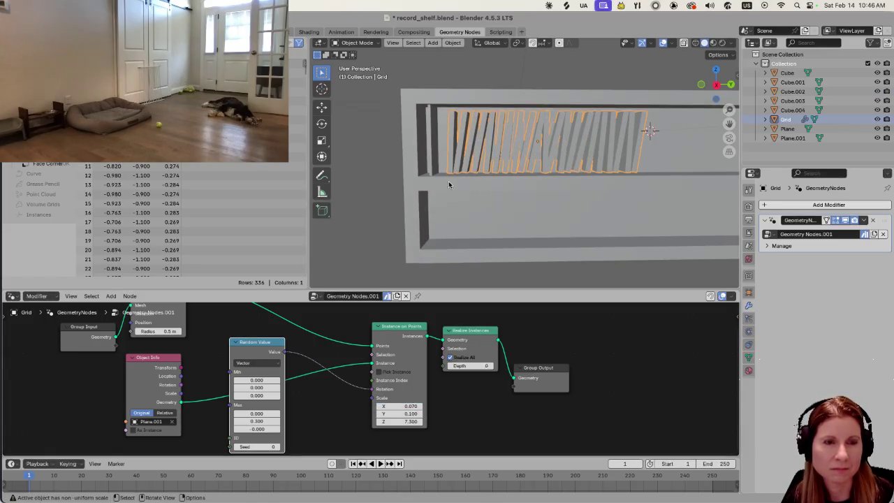
scroll(441, 187, "up", 3)
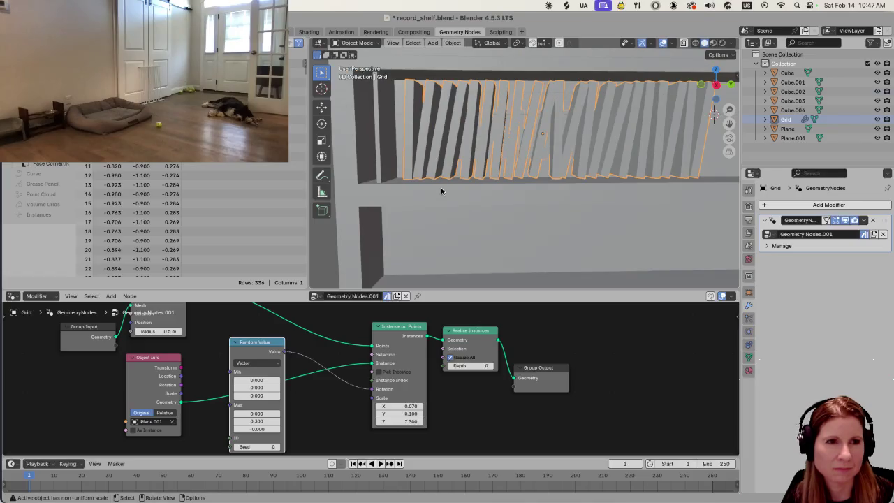
scroll(441, 190, "down", 3)
scroll(441, 190, "down", 2)
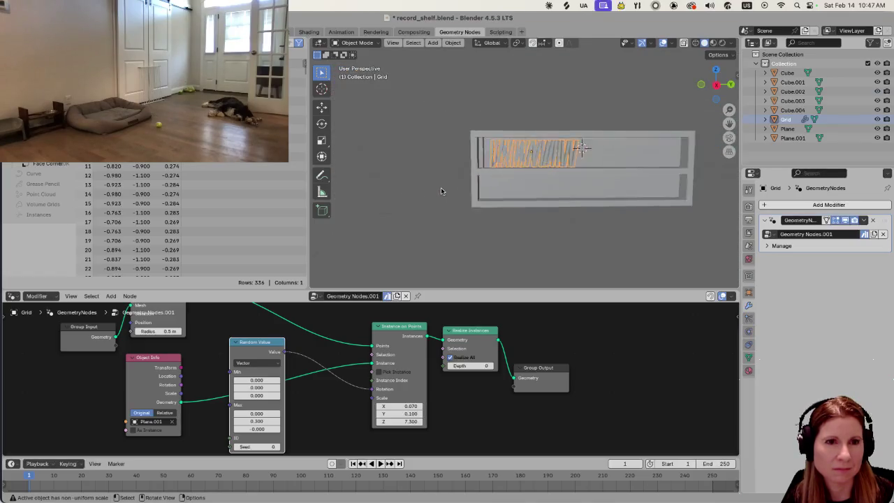
scroll(441, 190, "down", 2)
scroll(489, 185, "up", 2)
scroll(485, 192, "up", 2)
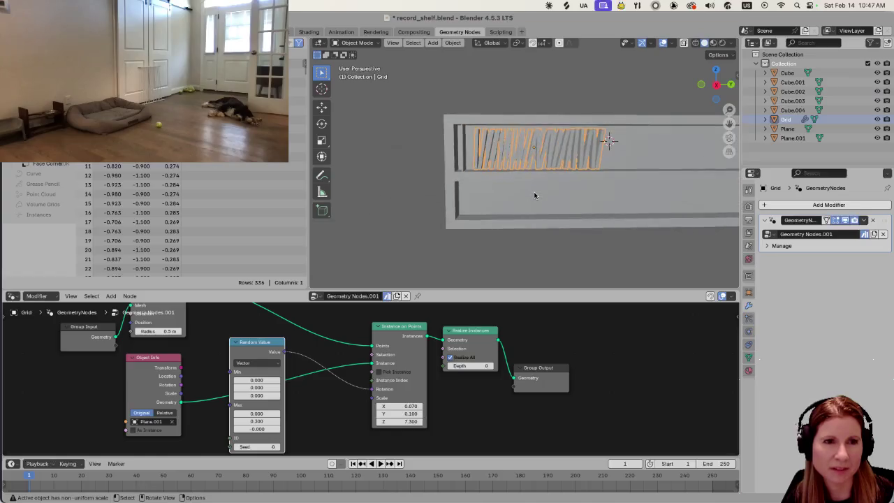
scroll(482, 198, "up", 2)
Move the slats Grid -0.19625 m along Y, then reselect the slats.
mouse_move(478, 201)
middle_mouse_down()
mouse_move(493, 196)
mouse_move(423, 216)
middle_mouse_up()
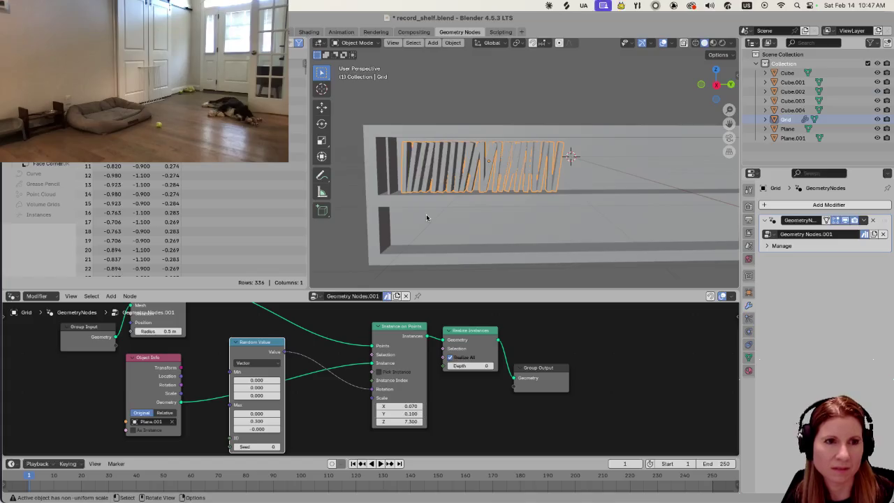
key("g")
key("y")
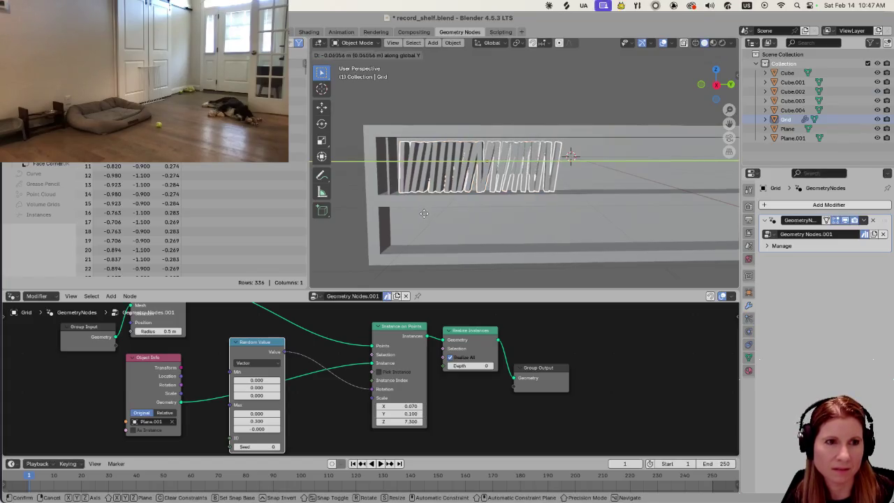
left_click(423, 205)
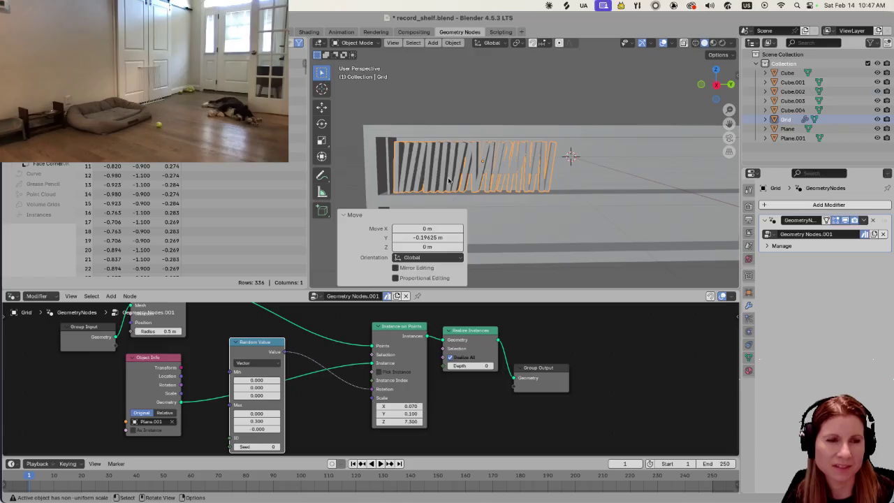
left_click(400, 107)
left_click(437, 185)
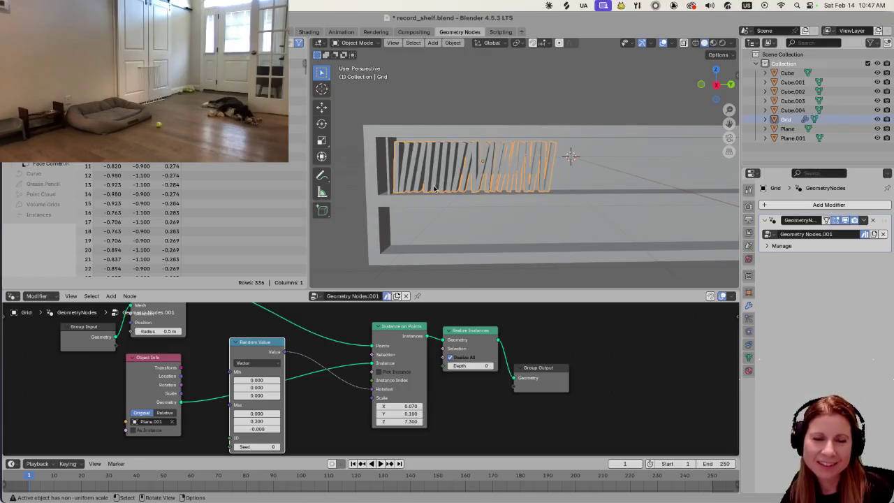
scroll(443, 187, "down", 2)
scroll(450, 192, "up", 2)
scroll(454, 196, "up", 2)
Scale the record slats Grid by 1.078 along Z, then orbit to a head-on view.
middle_click_drag(453, 196, 464, 189)
key("s")
key("z")
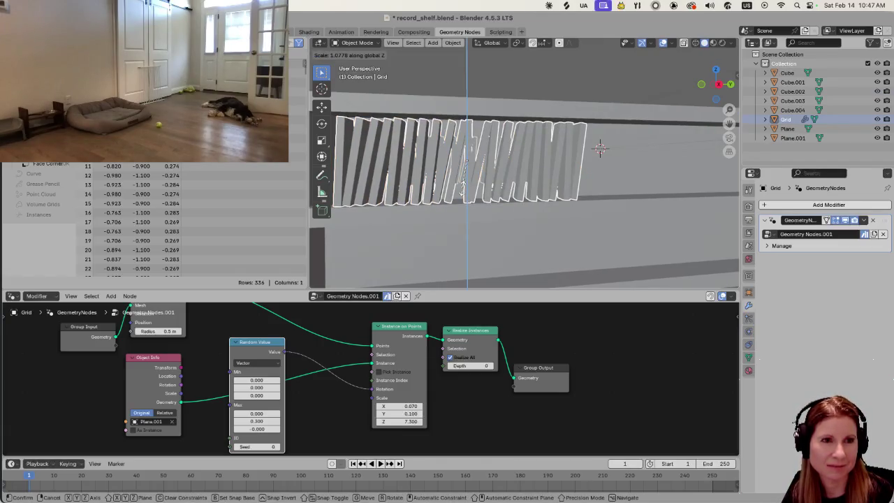
left_click(464, 183)
mouse_move(463, 183)
middle_mouse_down()
mouse_move(467, 149)
mouse_move(630, 204)
mouse_move(578, 98)
mouse_move(557, 192)
mouse_move(455, 190)
mouse_move(513, 182)
middle_mouse_up()
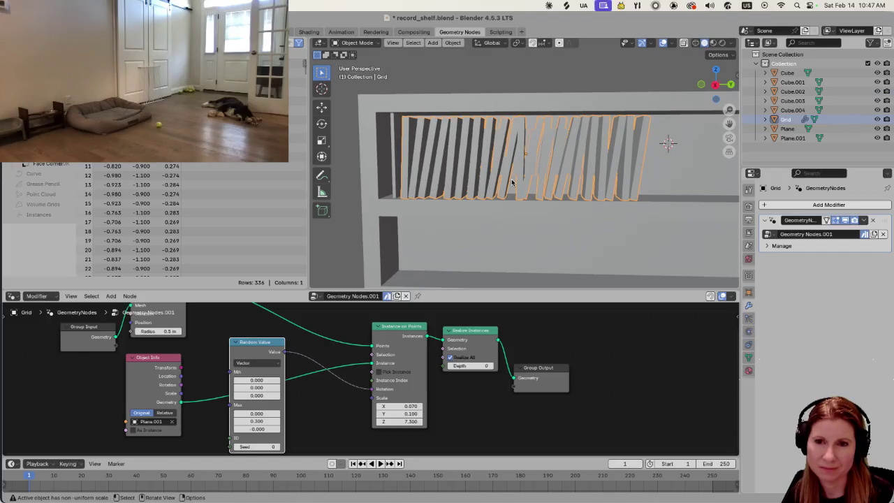